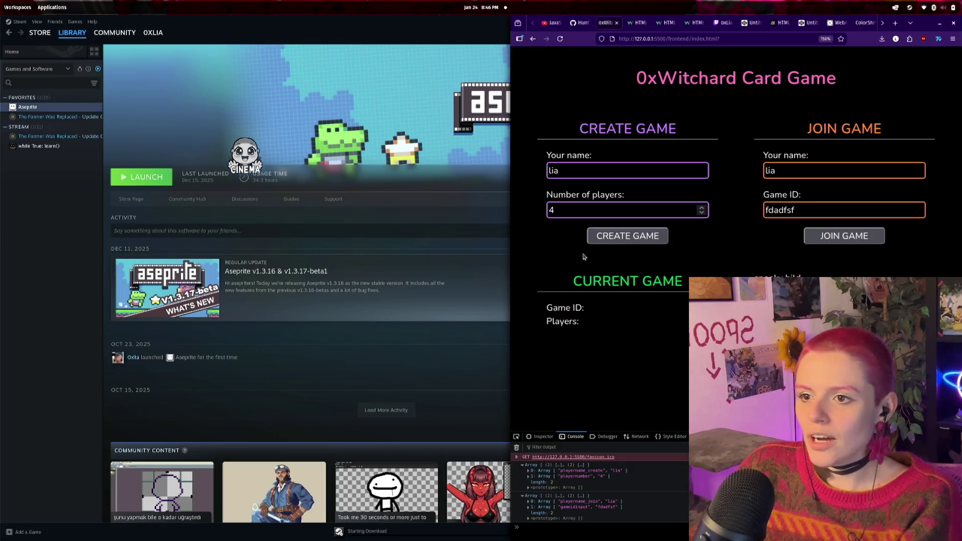
- Open The Farmer Was Replaced library page in Steam, then bring up the window switcher
key(super+space)
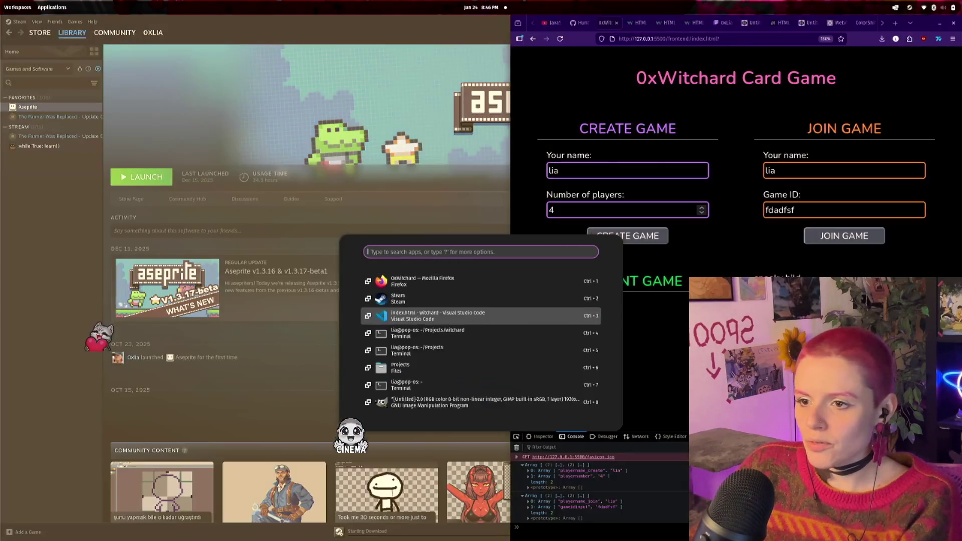
key(Escape)
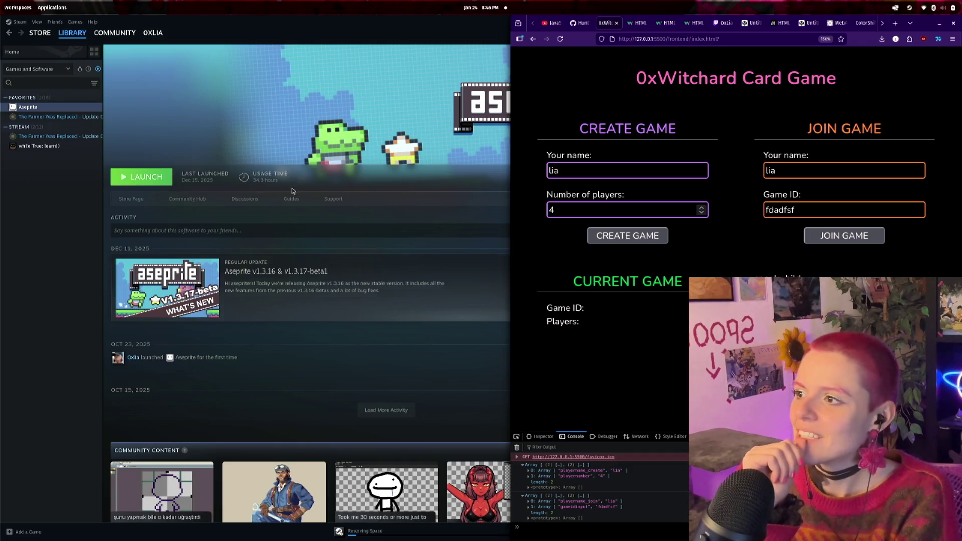
click(86, 119)
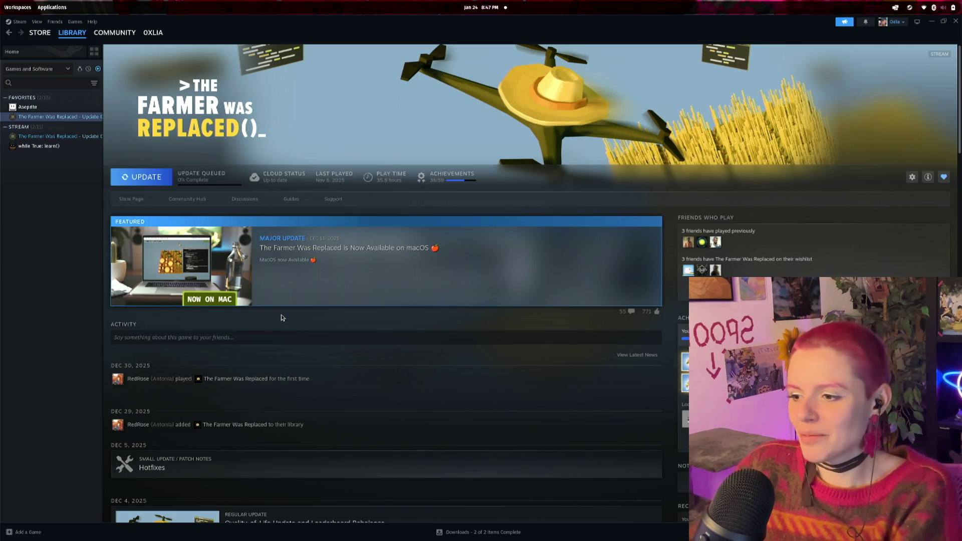
key(alt+Tab)
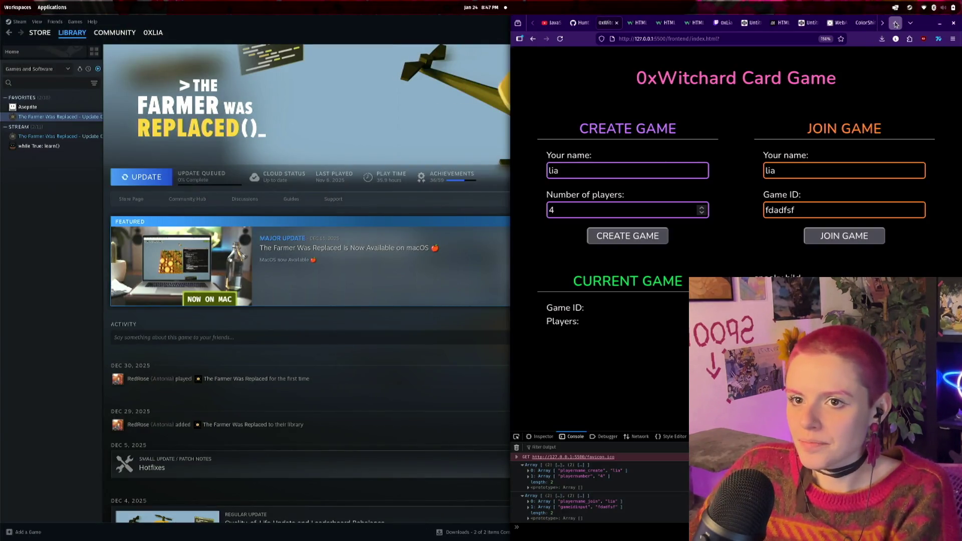
- Search Google for 'playing cards' in a new Firefox tab
click(895, 22)
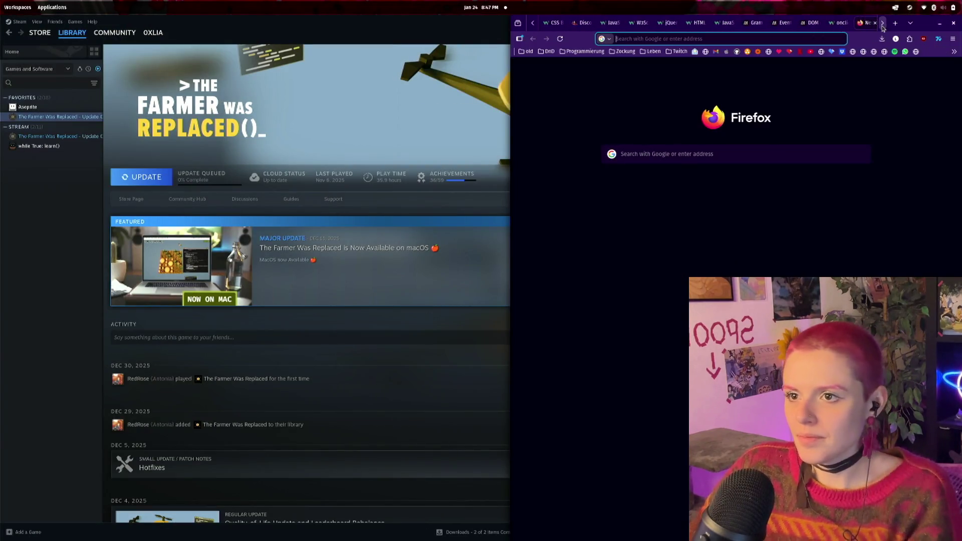
text(play)
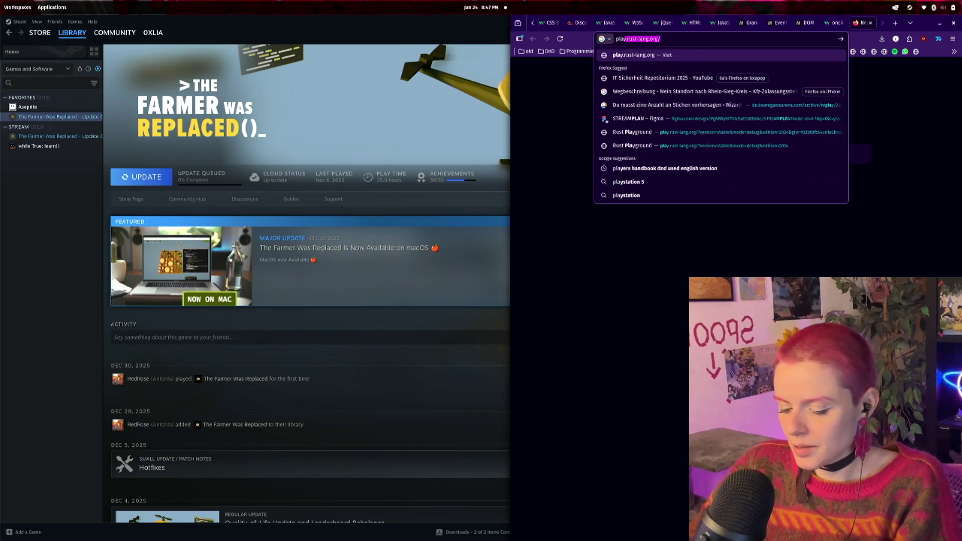
text(ing cards)
key(Return)
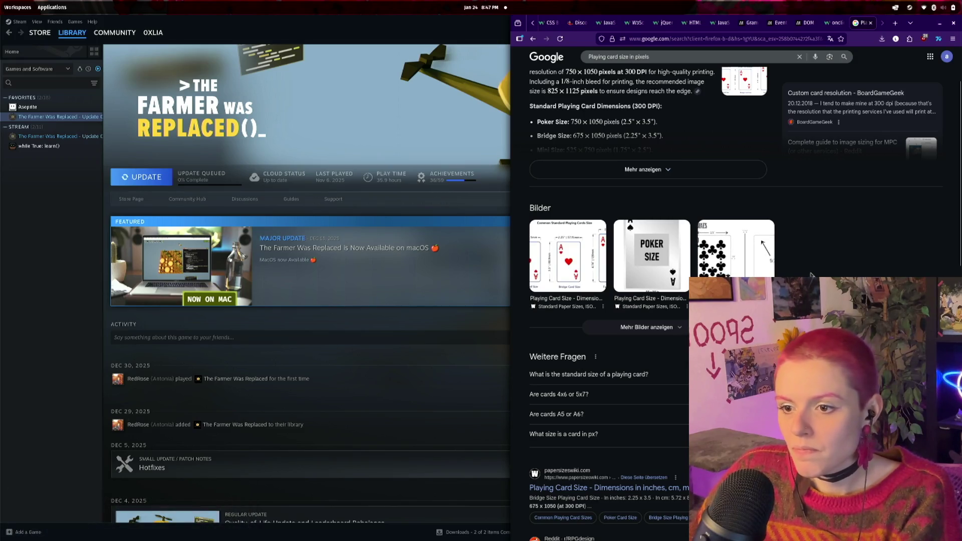
- Open the papersizeswiki 'Playing Card Size' result from further down the Google results
scroll(810, 276, down, 1)
scroll(810, 276, down, 5)
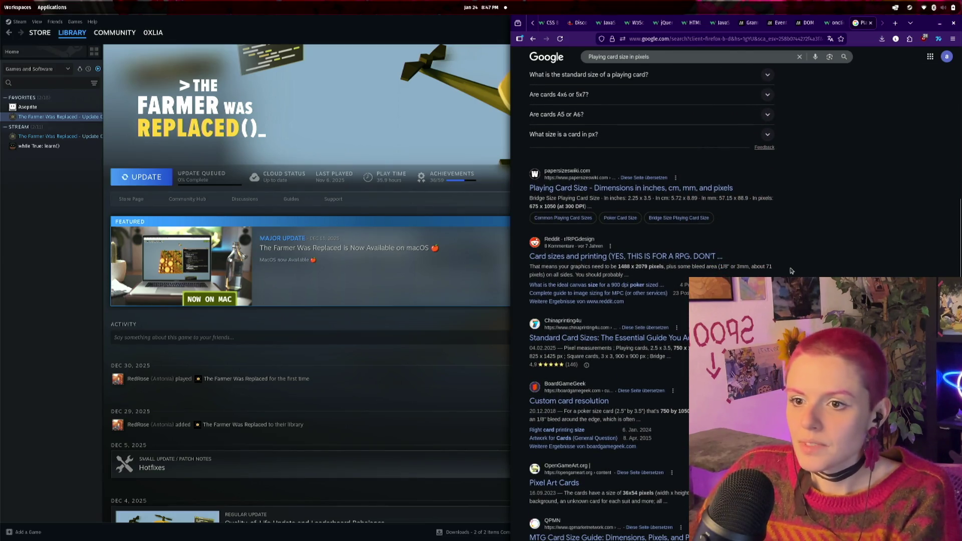
click(616, 188)
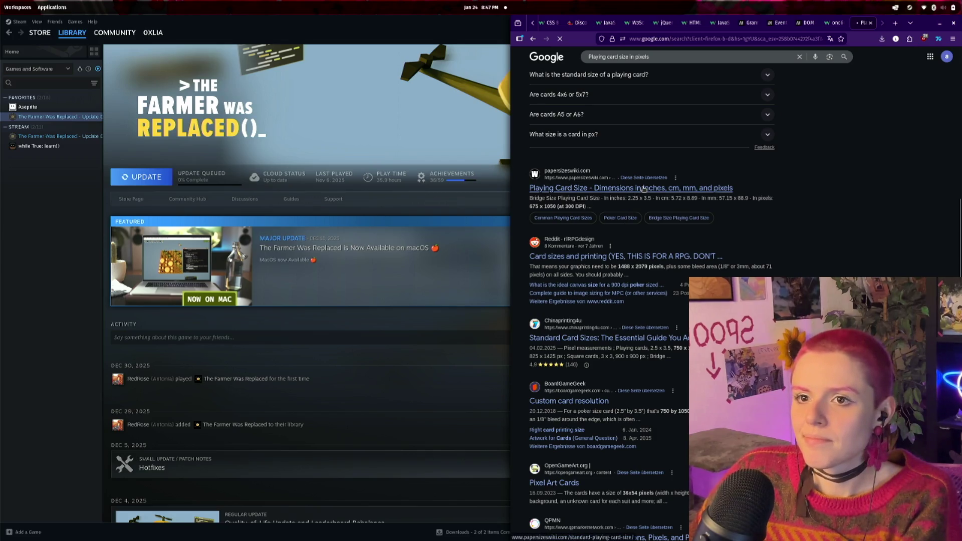
click(925, 8)
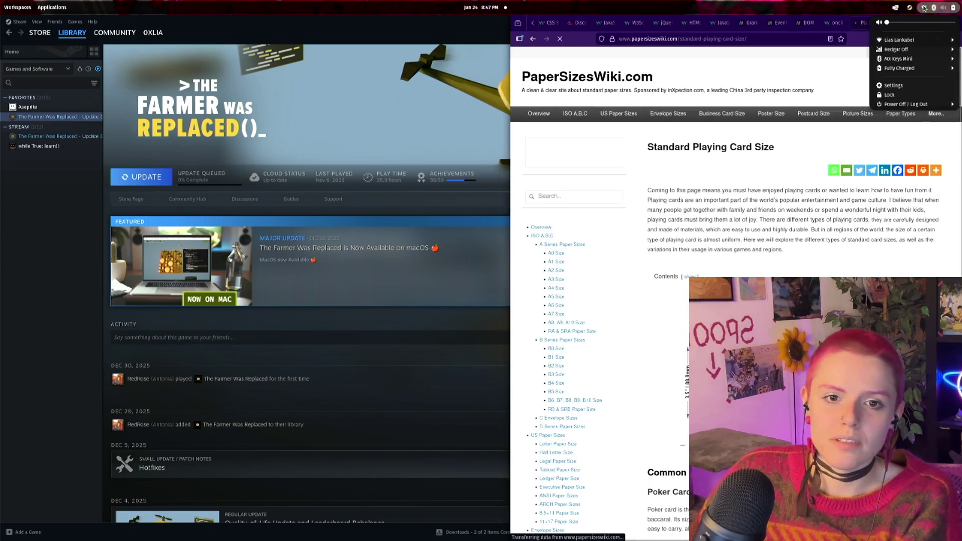
- Scroll the Paper Sizes Wiki page to the poker size: 750 × 1050 px at 300 DPI
click(924, 8)
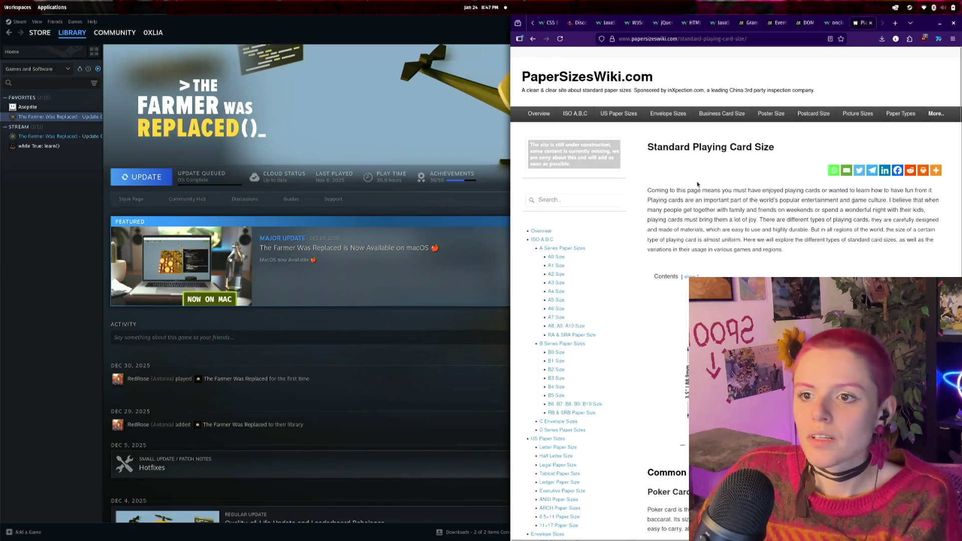
scroll(732, 149, down, 5)
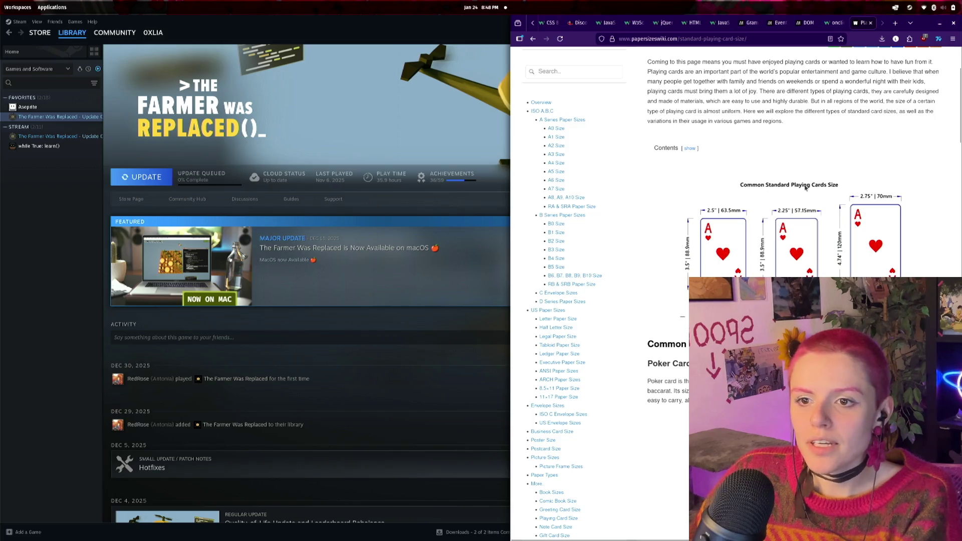
scroll(852, 193, down, 3)
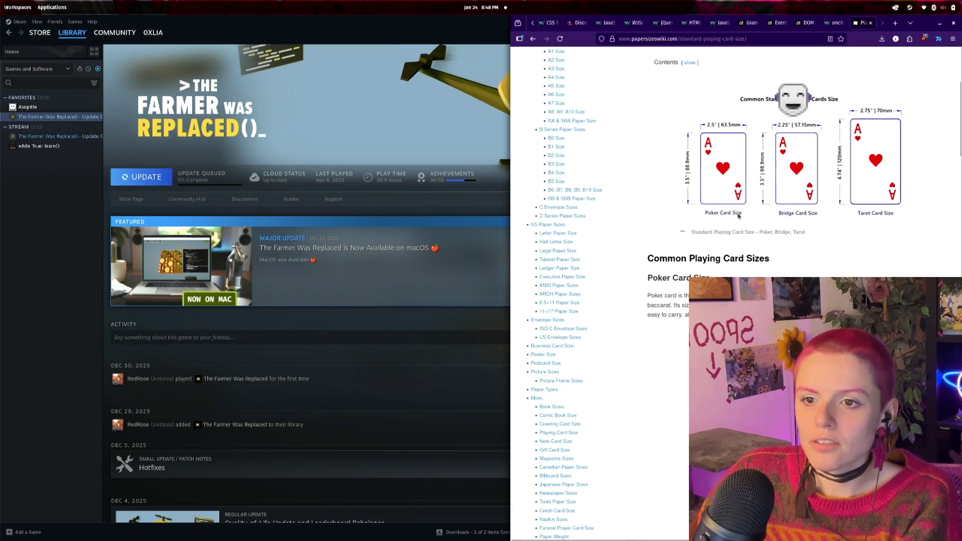
scroll(865, 242, down, 2)
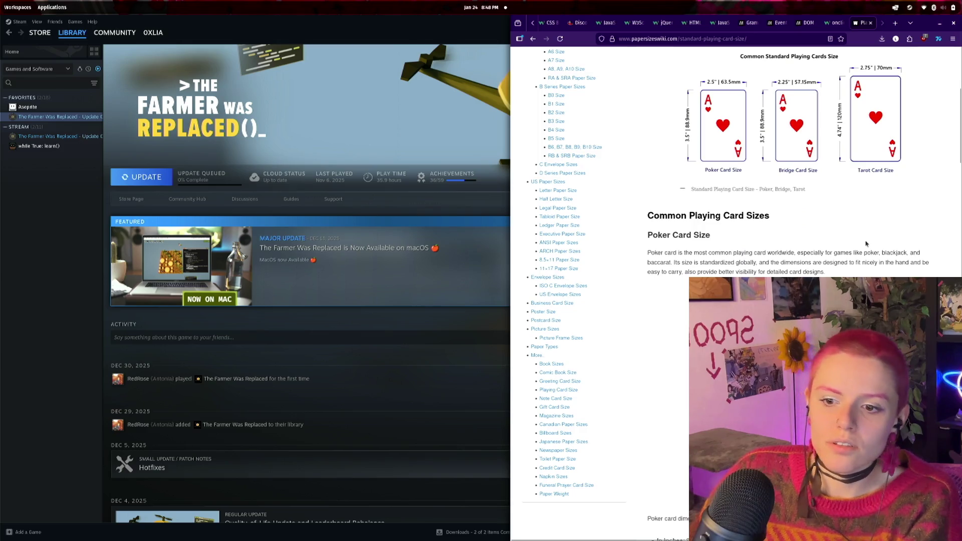
scroll(866, 243, down, 5)
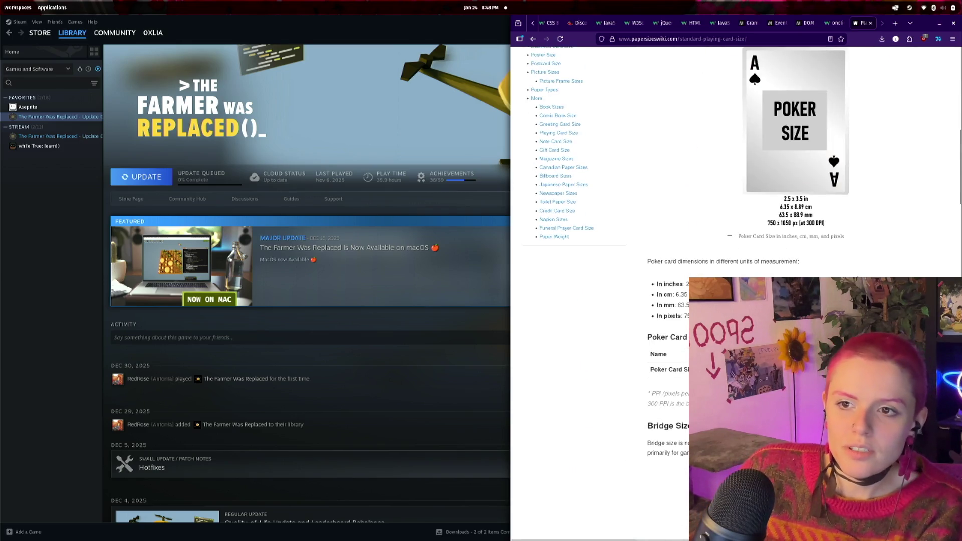
scroll(764, 182, down, 1)
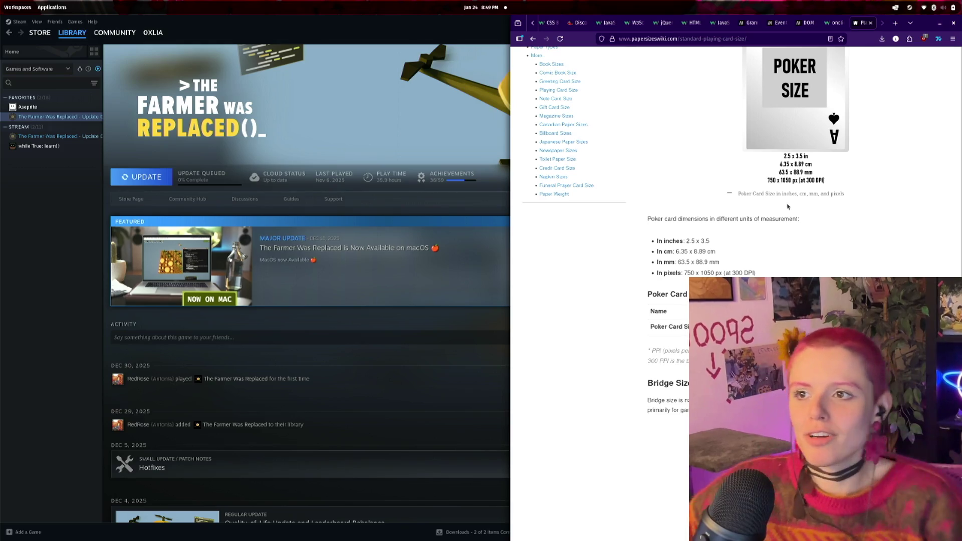
- Widen the browser window over Steam and switch to the 0xWitchard card game tab
drag(512, 80, 374, 66)
scroll(459, 23, up, 5)
click(464, 25)
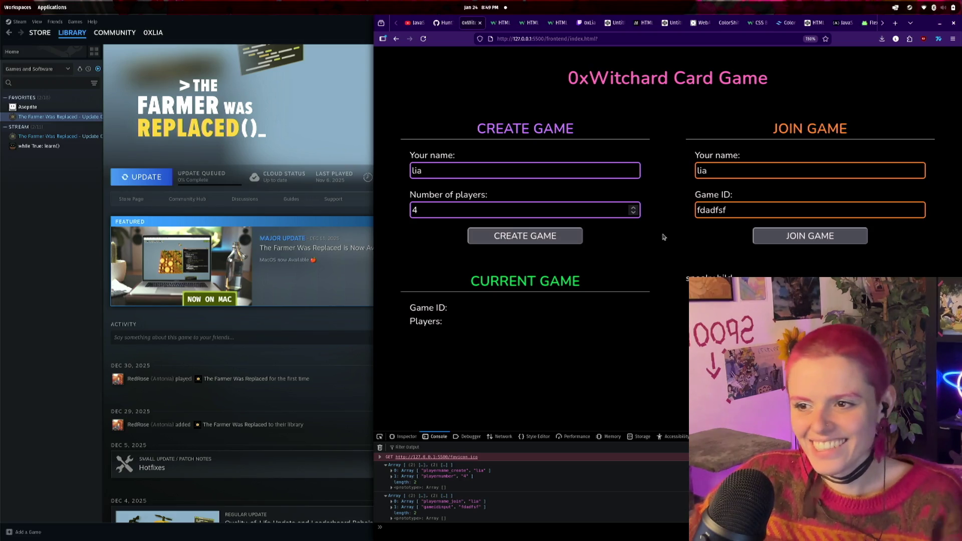
- Select and deselect the CREATE GAME and JOIN GAME heading texts
drag(479, 132, 576, 132)
click(590, 202)
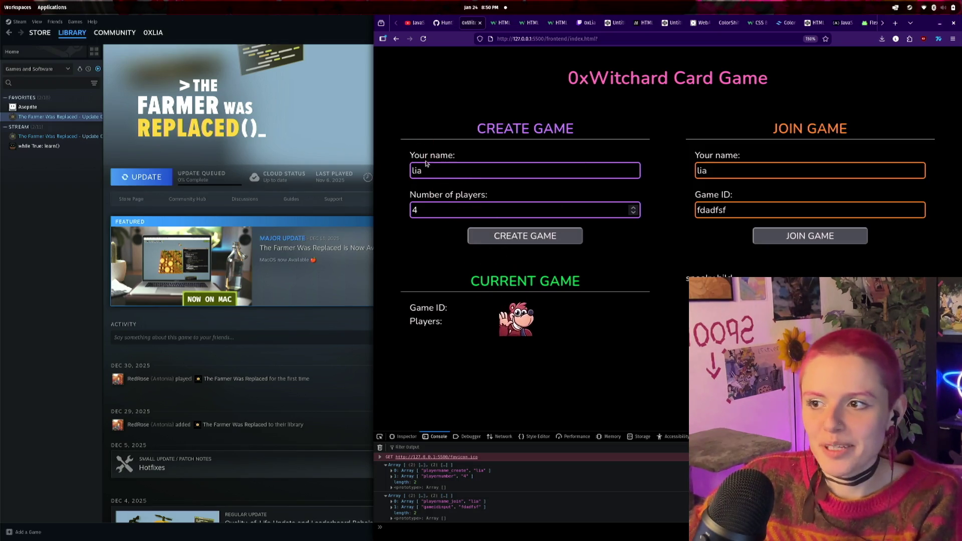
drag(475, 128, 608, 128)
click(608, 129)
drag(771, 129, 851, 134)
click(851, 133)
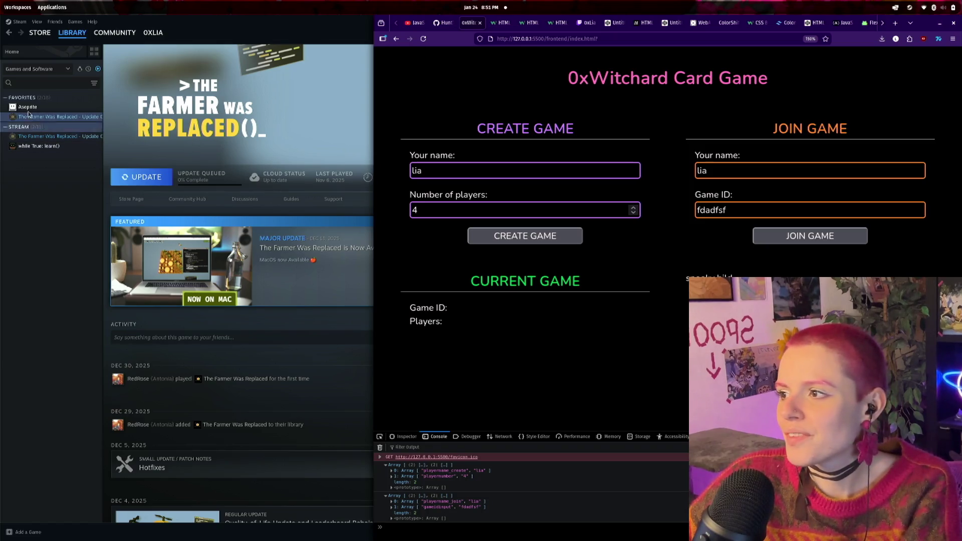
- Launch Aseprite from its Steam library page
click(28, 107)
click(144, 178)
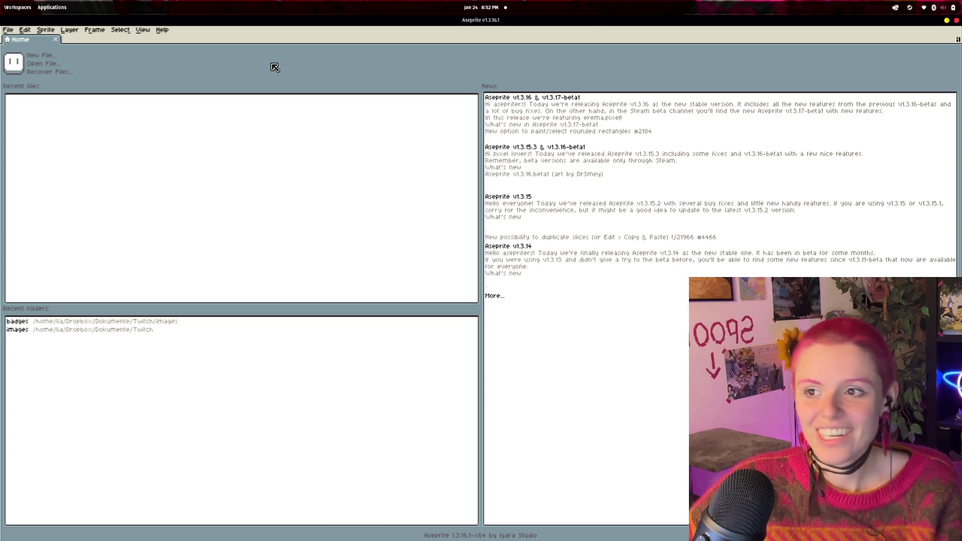
- Look through Aseprite's View menu and close it without choosing anything
click(140, 31)
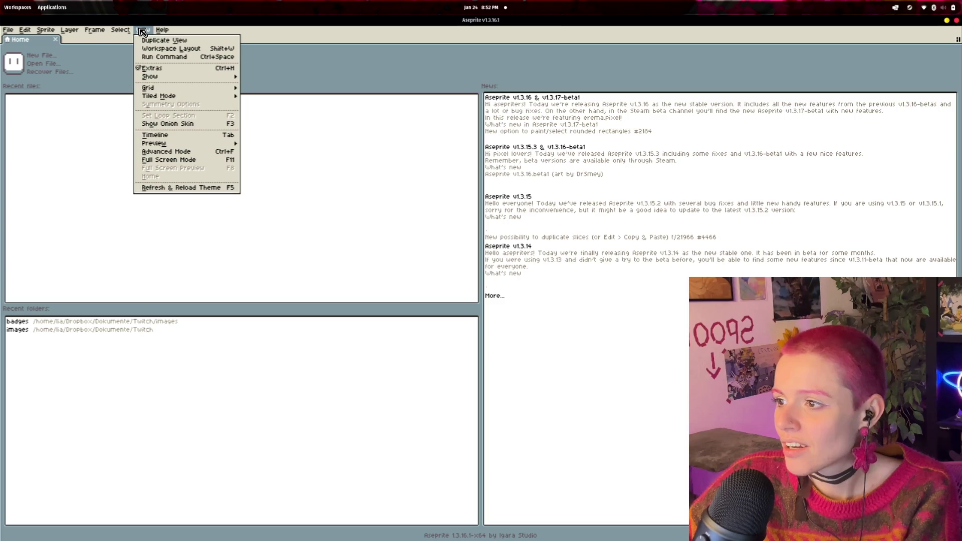
click(142, 32)
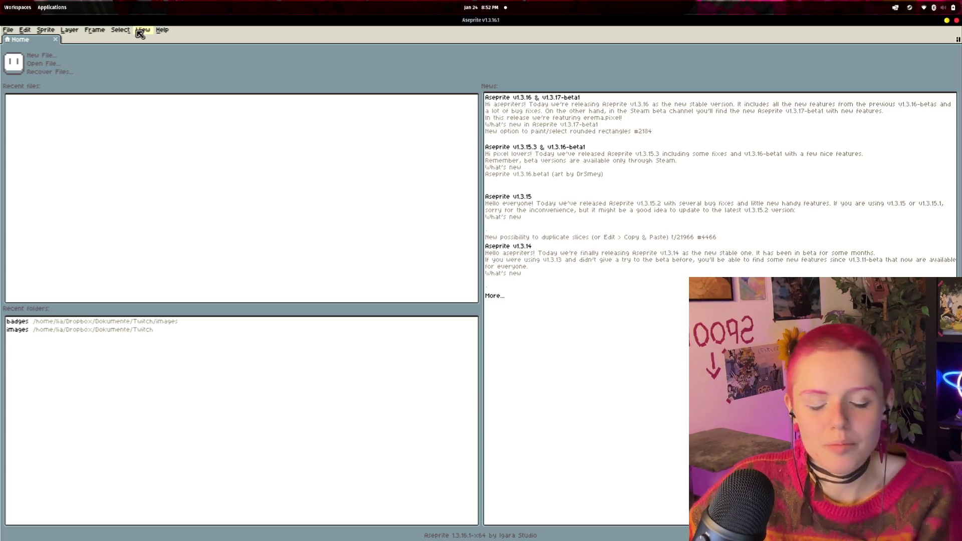
- Set Theme Mode to Dark in Edit > Preferences, then start a new sprite
click(15, 32)
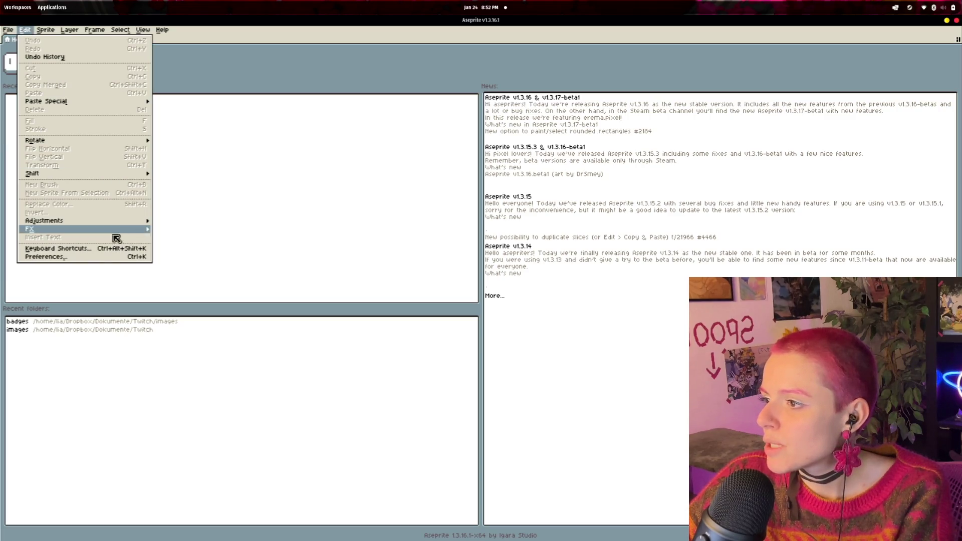
click(84, 257)
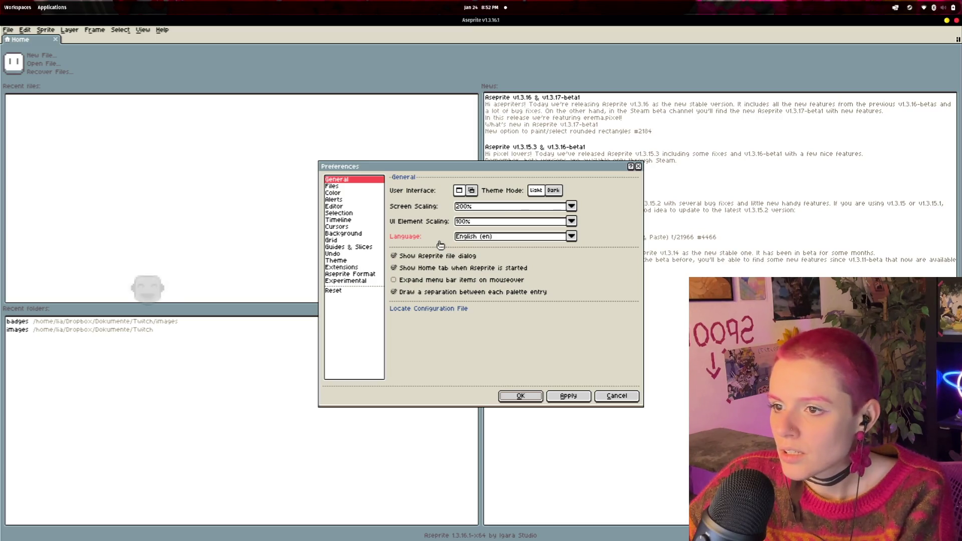
click(553, 190)
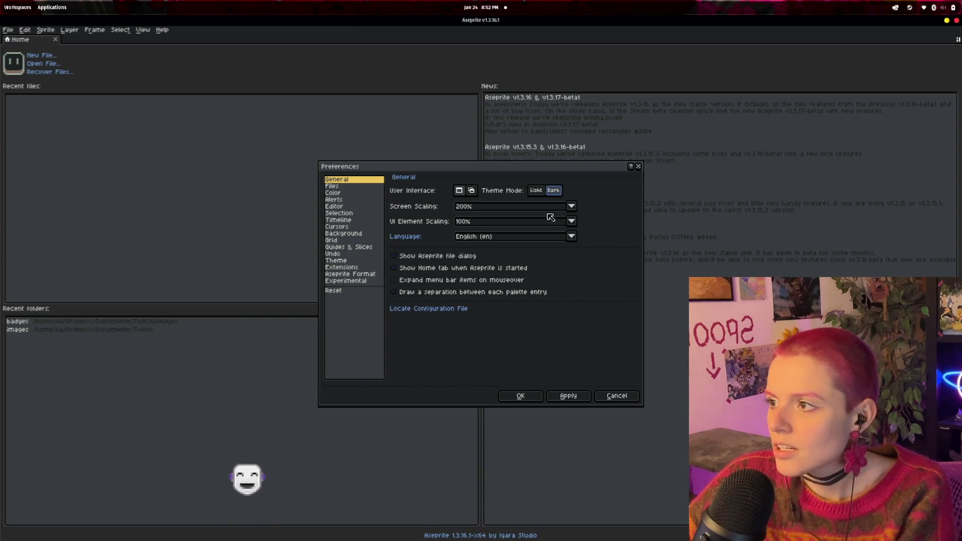
click(523, 397)
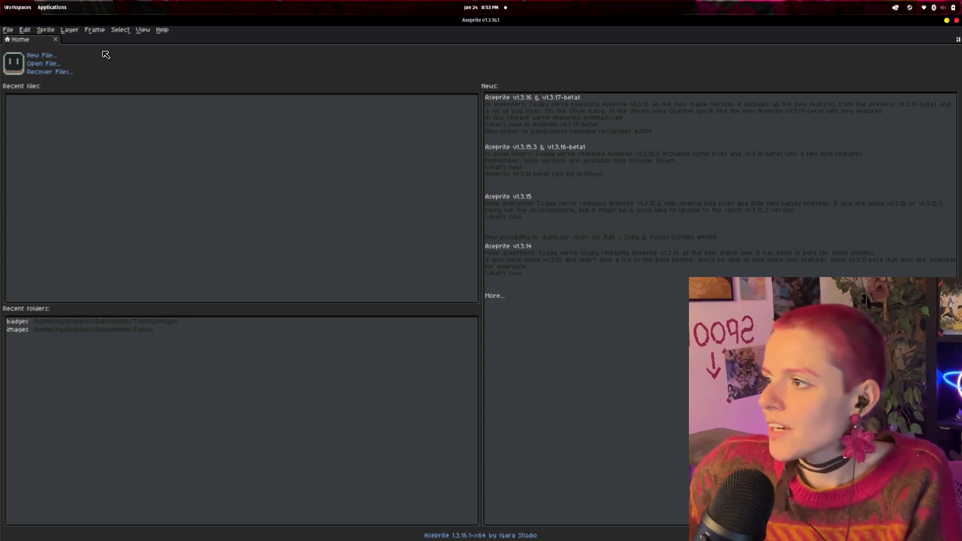
click(42, 56)
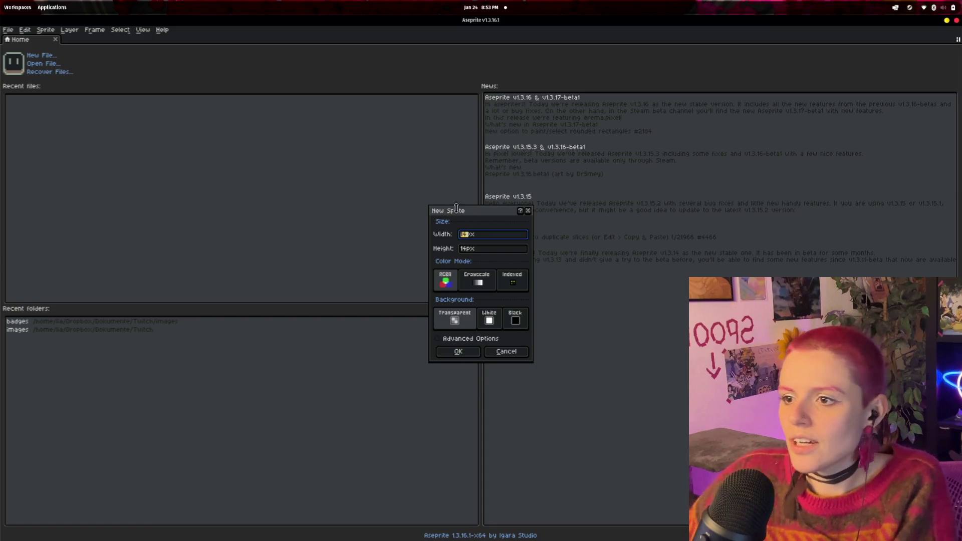
- Tile Aseprite on the left beside Firefox's playing card size page
drag(484, 212, 240, 163)
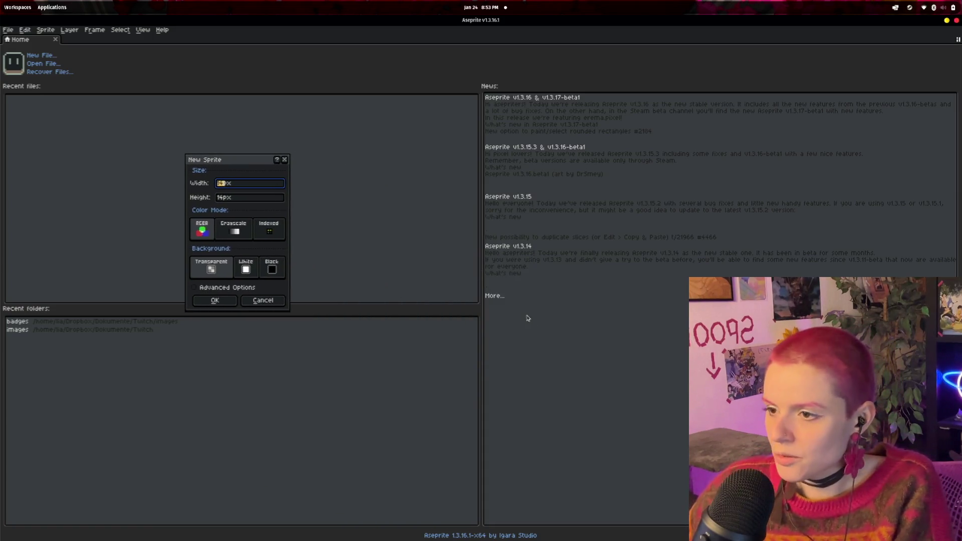
key(super)
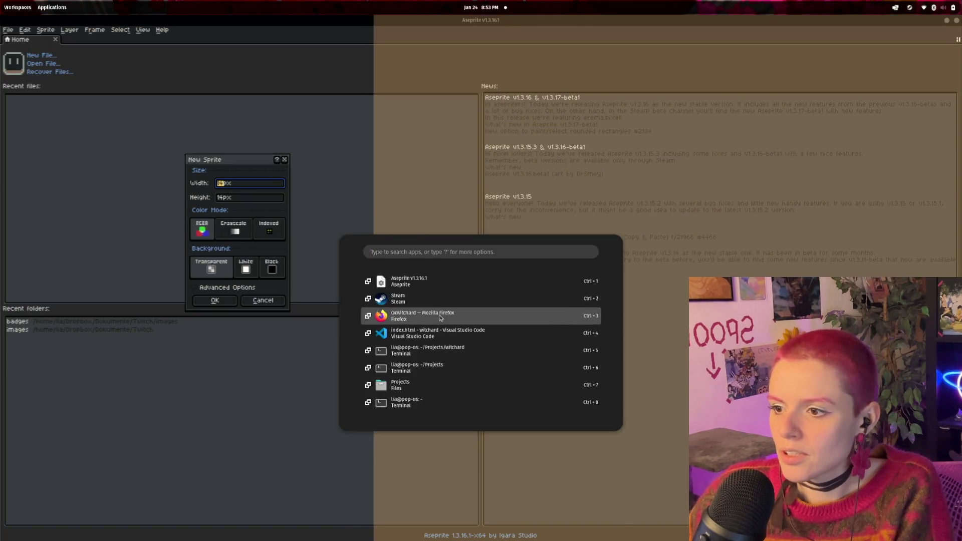
click(436, 316)
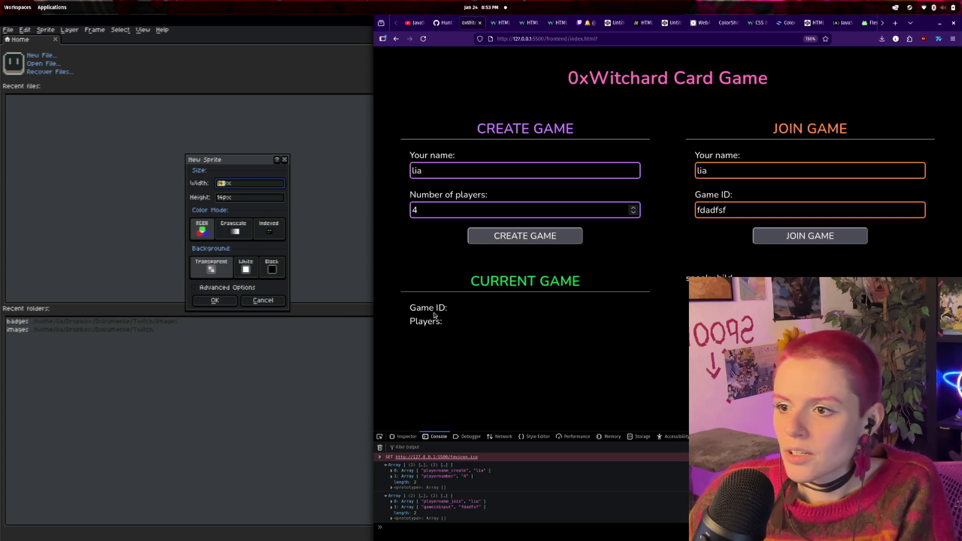
scroll(842, 23, down, 5)
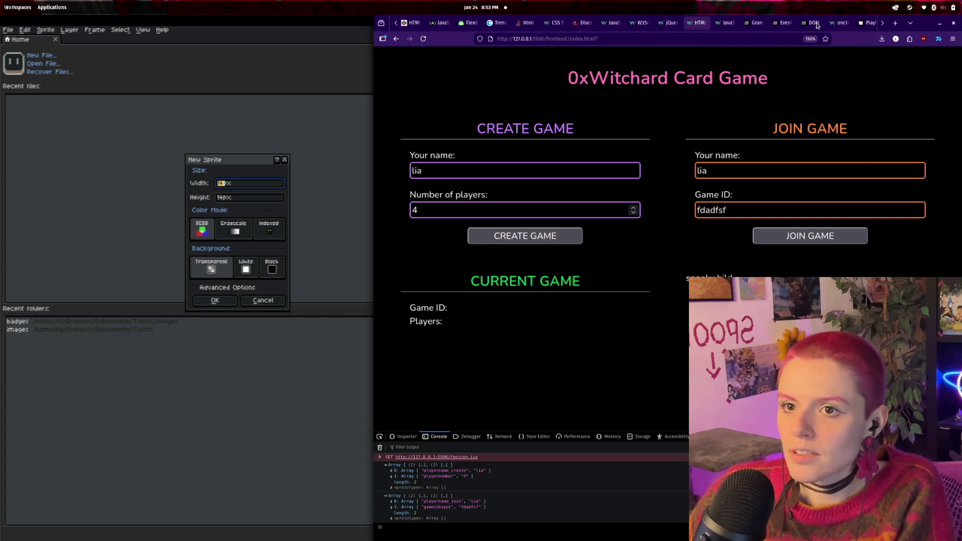
click(863, 23)
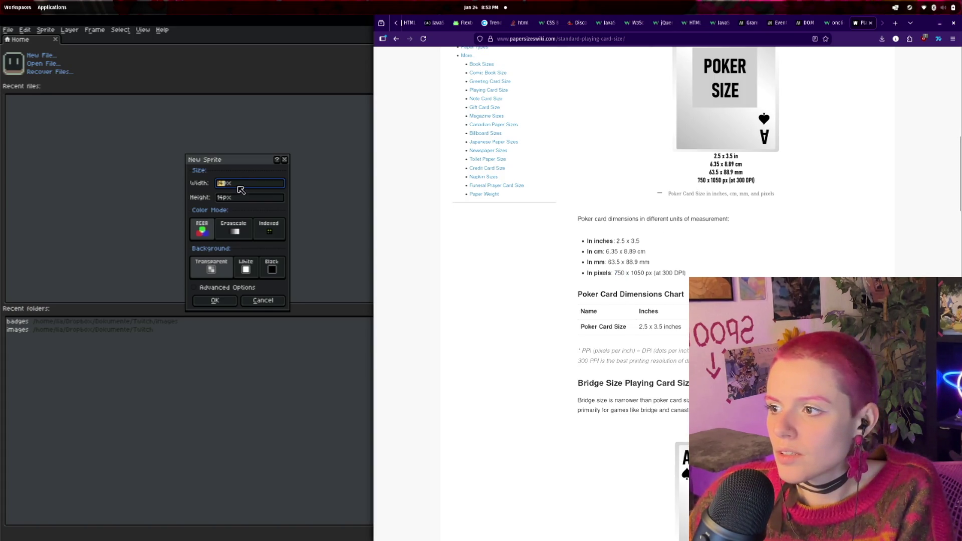
click(233, 187)
drag(583, 49, 619, 276)
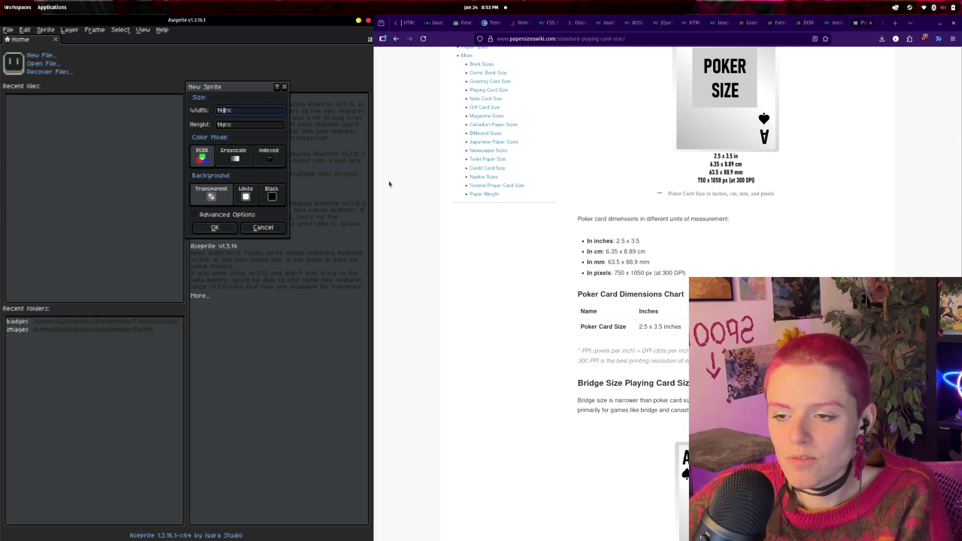
- Set the new sprite to 75 px wide and 105 px tall
key(BackSpace)
key(BackSpace)
text(75)
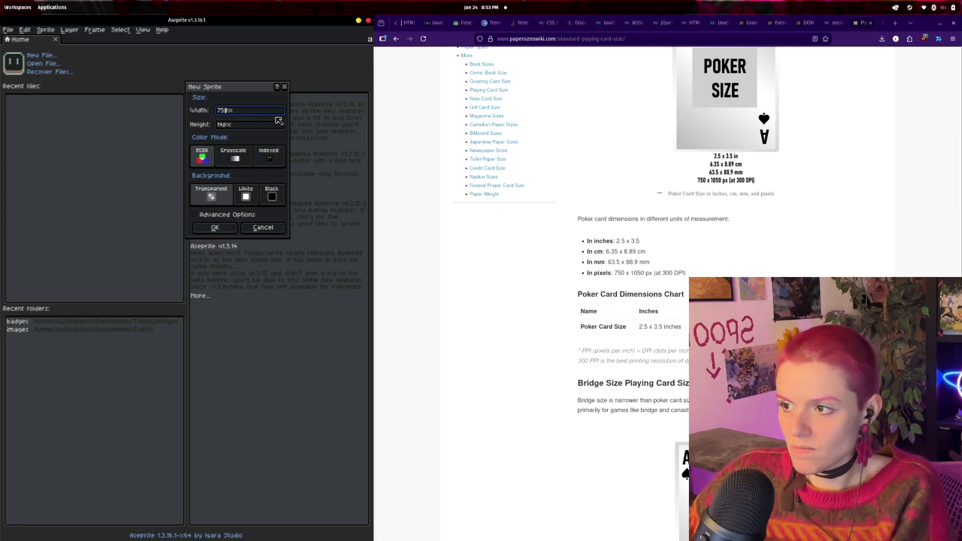
key(Tab)
text(105)
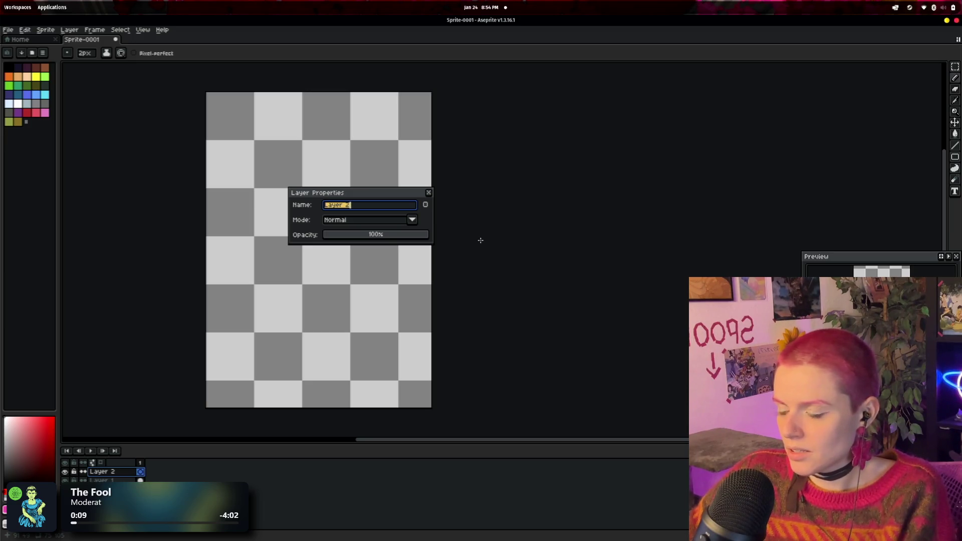
- Name the second layer 'umrandung' and try drawing on it
text(duzng)
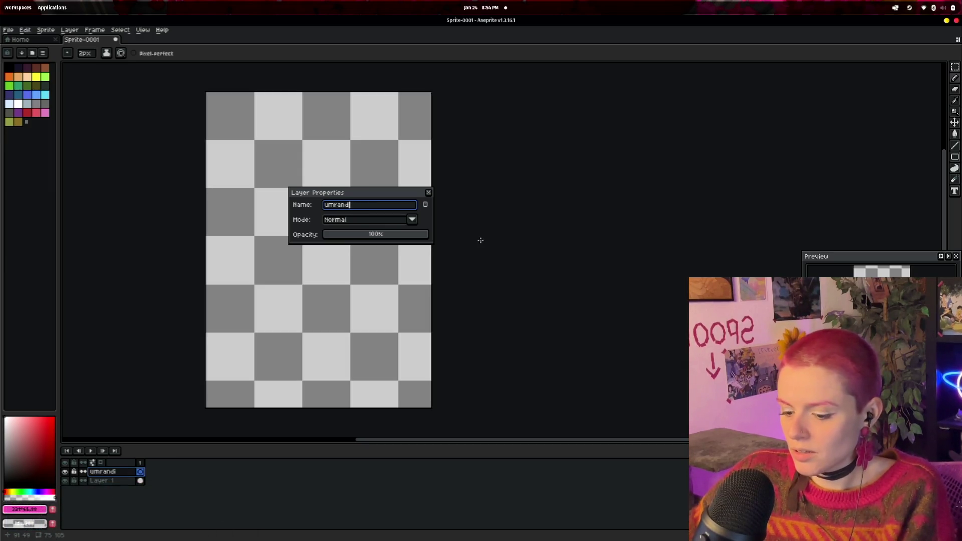
text(g)
key(Return)
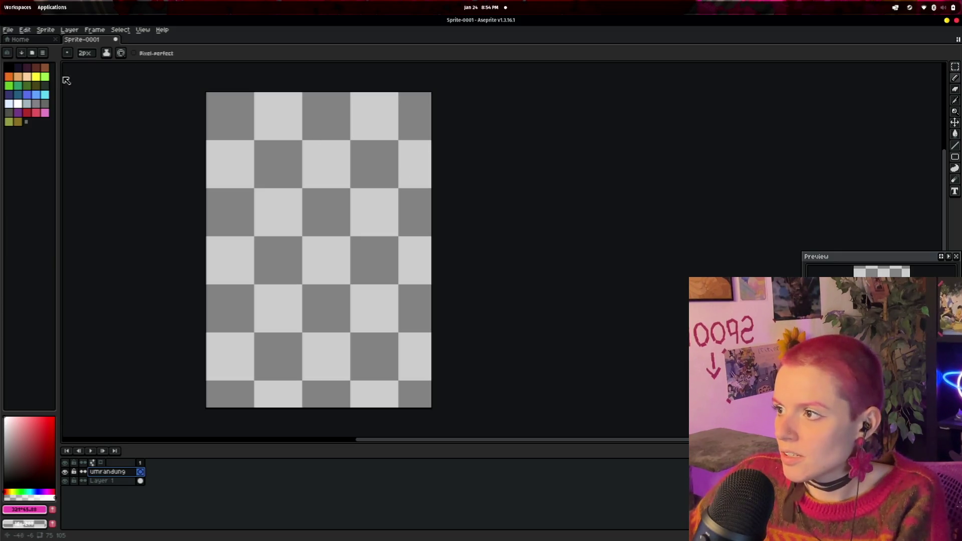
click(237, 172)
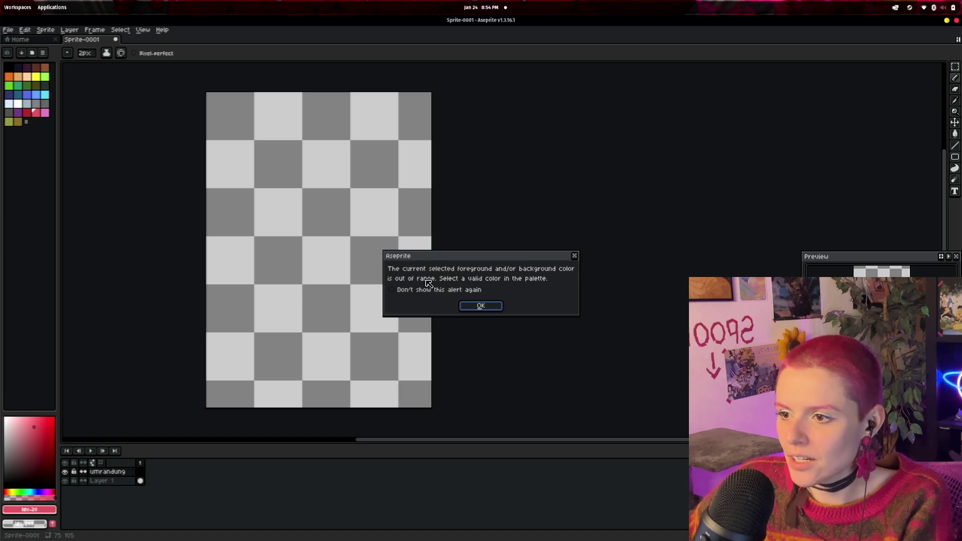
- Try drawing with a red palette colour using the pencil, dismissing the out-of-range colour warnings
click(481, 306)
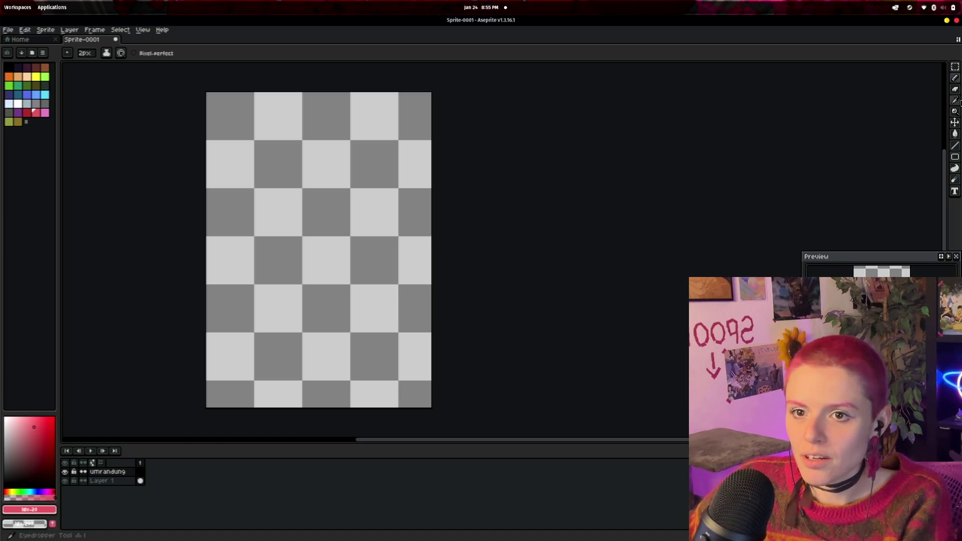
click(956, 77)
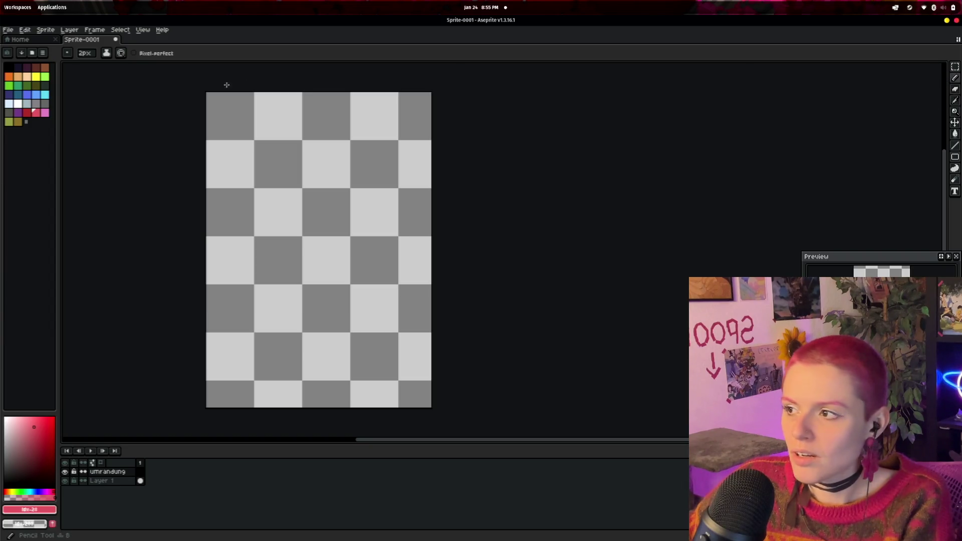
click(26, 113)
click(301, 225)
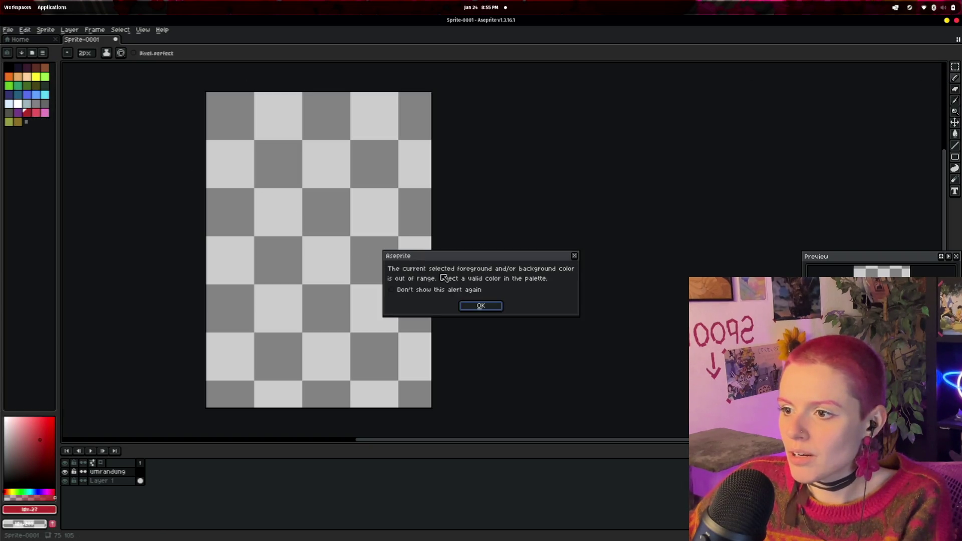
click(468, 307)
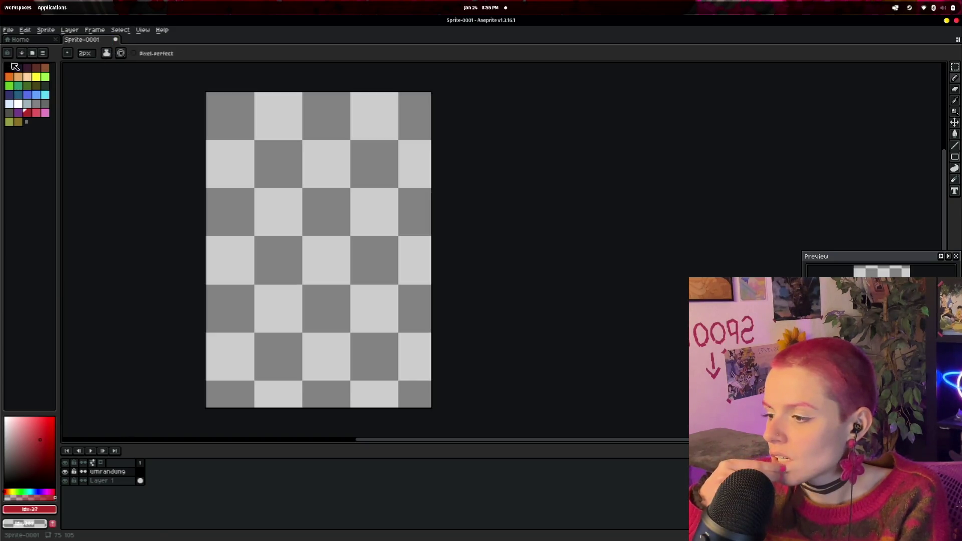
- Close the sprite preview and start a new sprite from the File menu
right_click(103, 44)
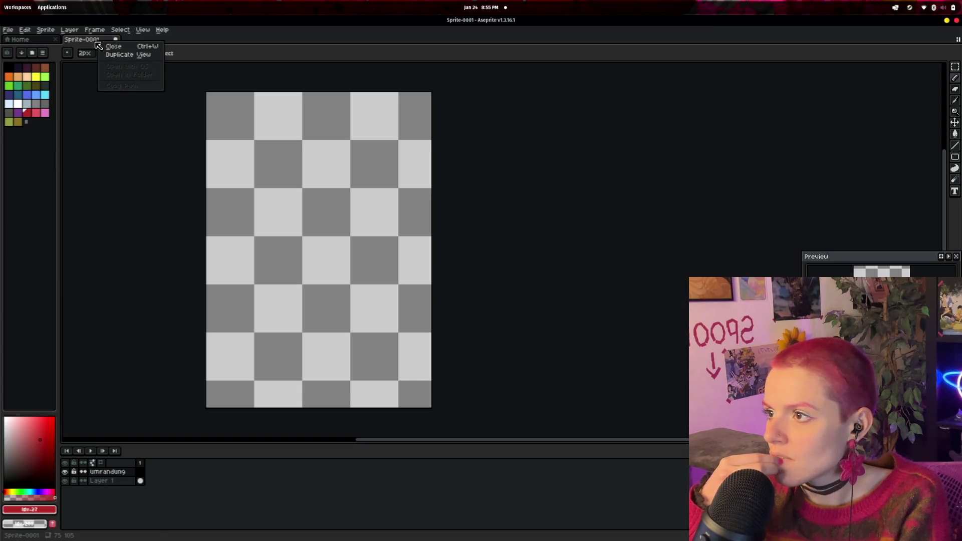
key(Escape)
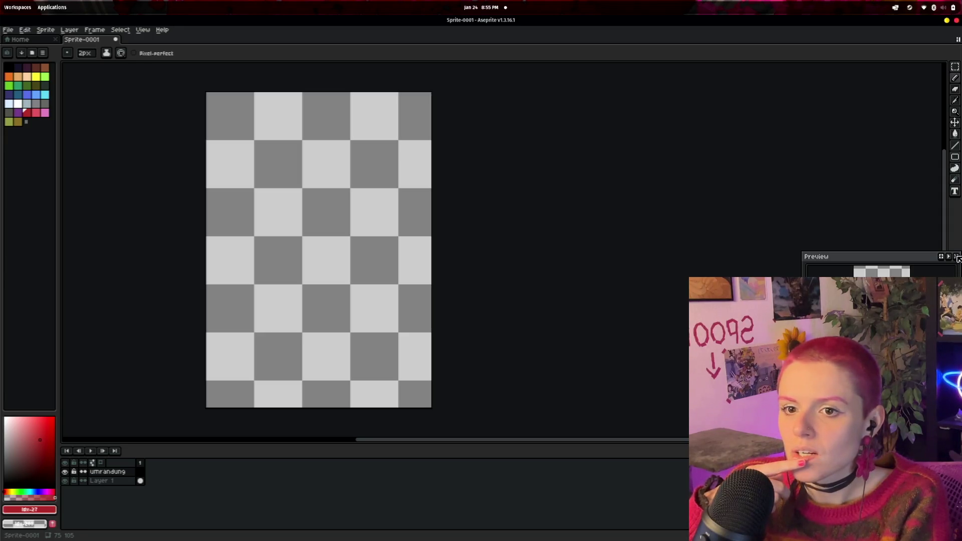
click(959, 258)
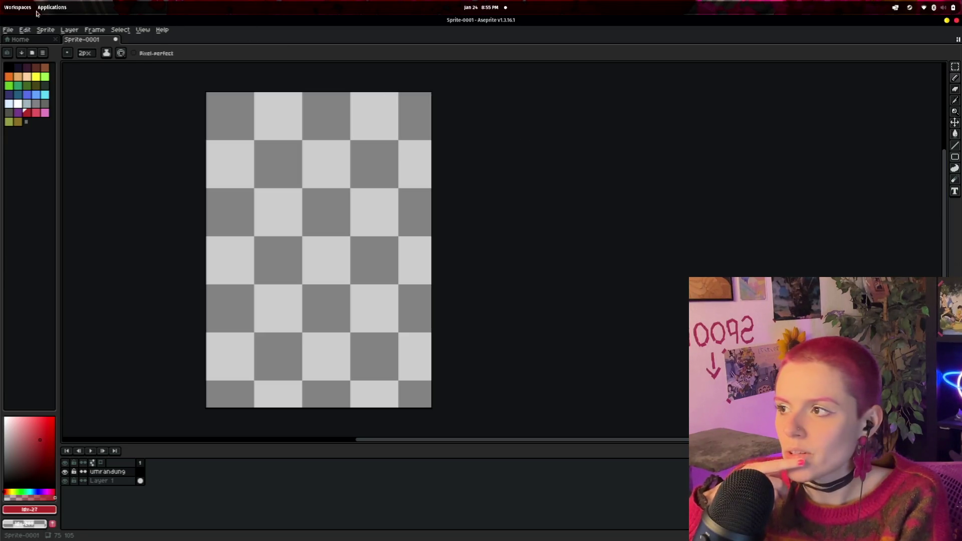
click(8, 31)
click(20, 40)
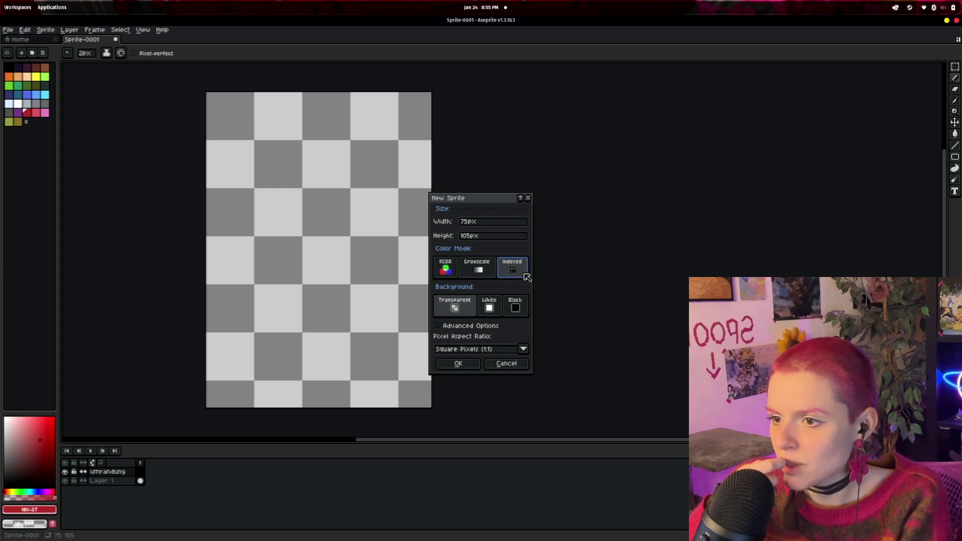
- Create Sprite-0002 at 75×105 px in RGBA mode, then dismiss the out-of-range colour warning
click(445, 267)
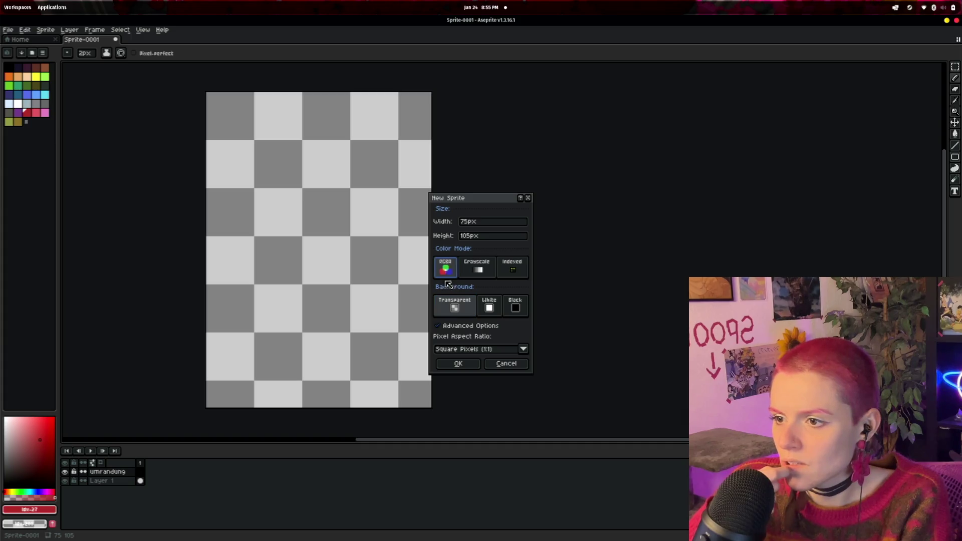
click(464, 364)
click(498, 246)
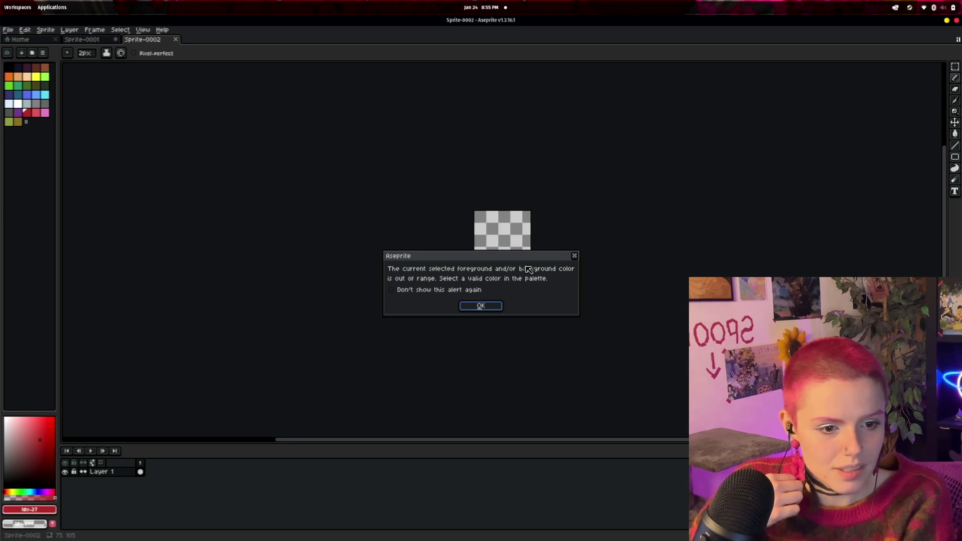
click(499, 307)
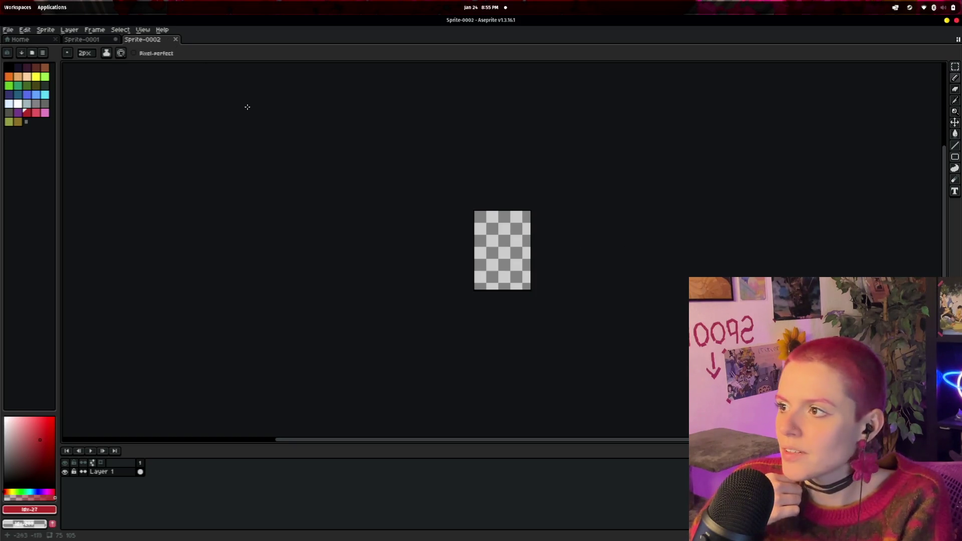
- Return to Sprite-0001 and test green palette colours on the canvas, dismissing each colour warning
click(84, 39)
click(160, 163)
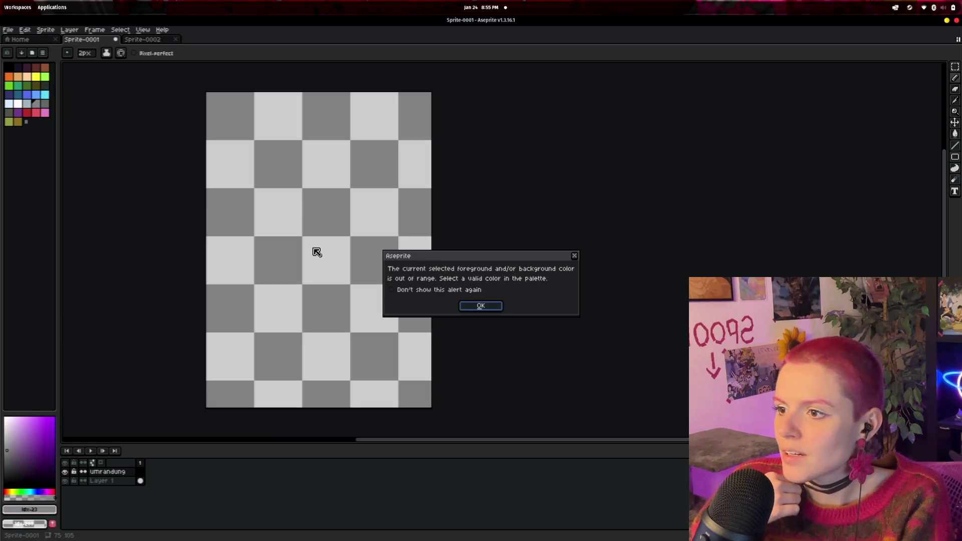
click(480, 306)
click(45, 78)
click(262, 206)
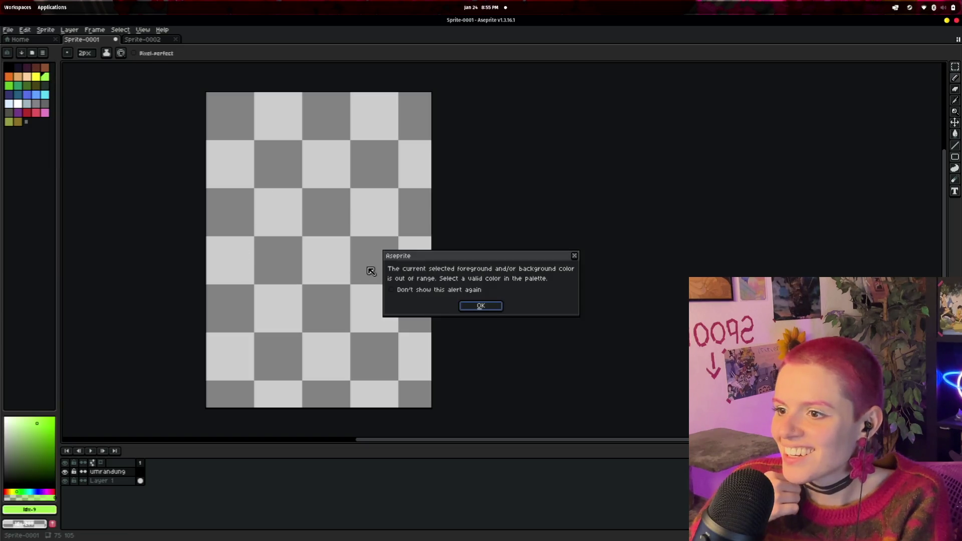
click(495, 310)
click(9, 85)
click(325, 257)
click(501, 307)
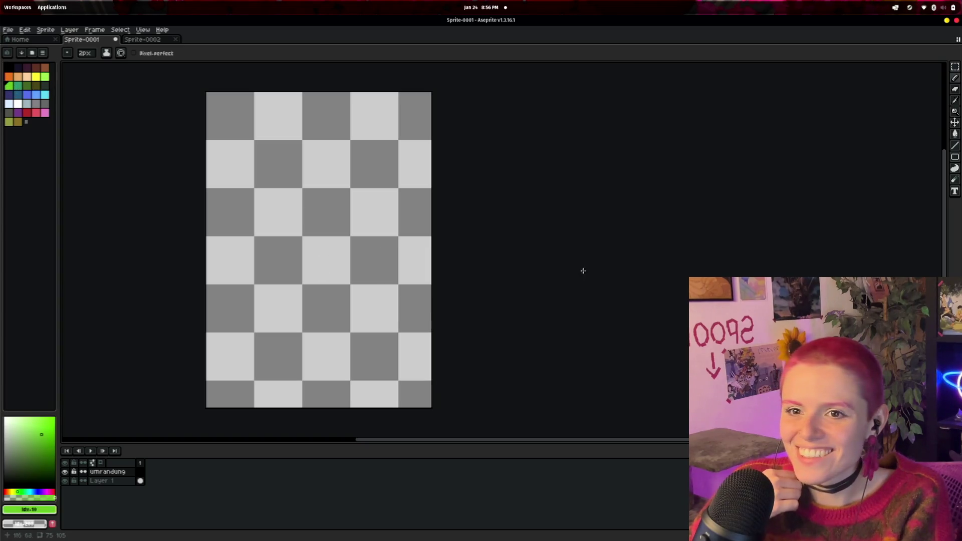
- Try the spray tool on the canvas, dismissing the out-of-range colour warnings
click(955, 78)
click(944, 78)
click(364, 199)
click(496, 304)
click(332, 242)
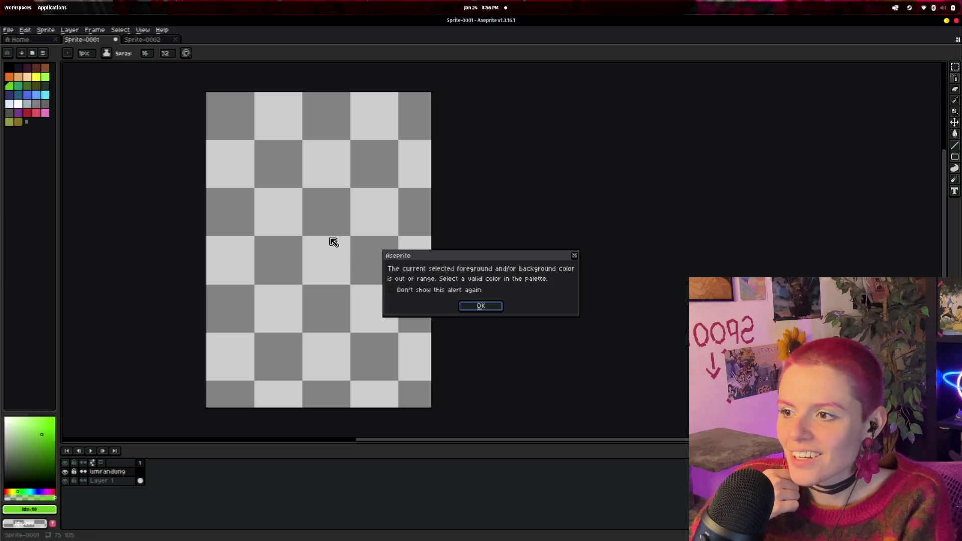
click(480, 306)
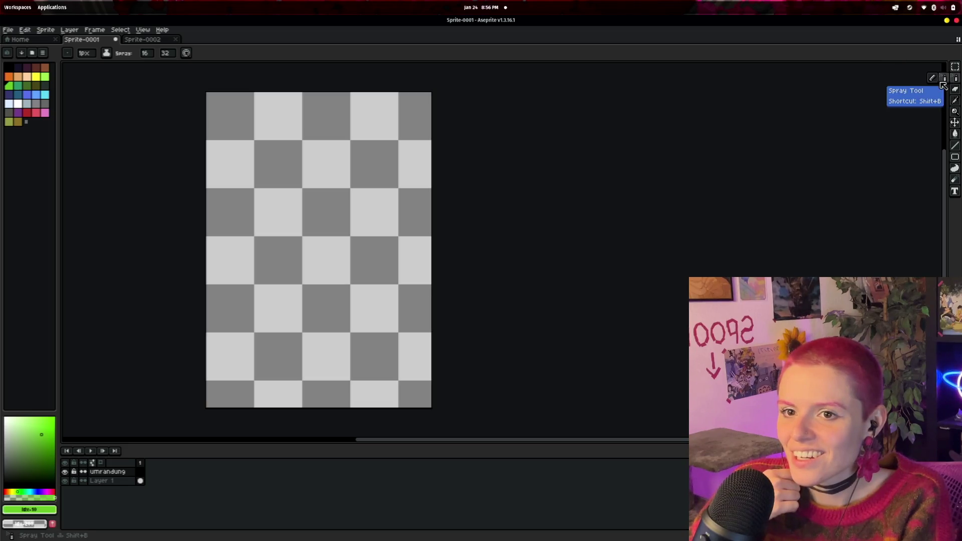
- Switch back to the pencil and set a bright green foreground from the colour gradient
click(955, 79)
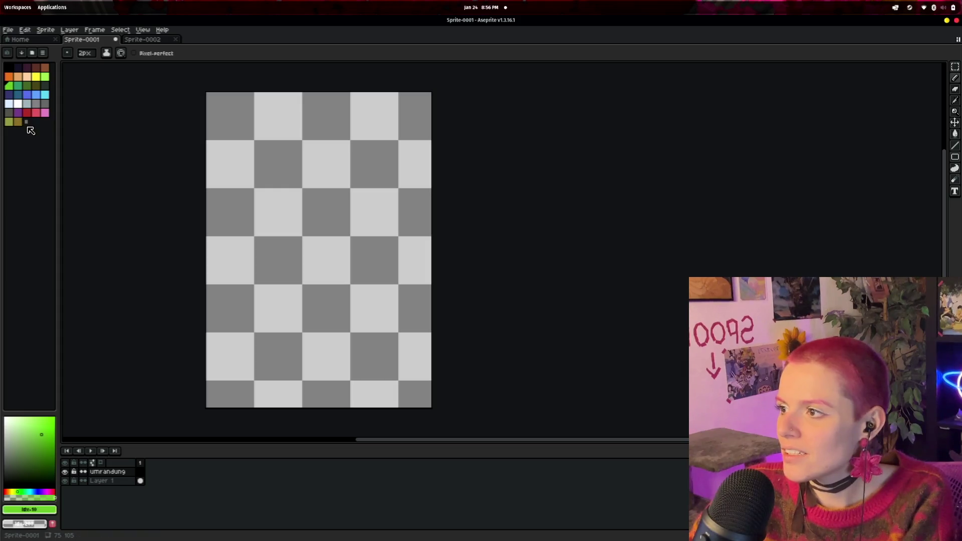
click(28, 466)
click(302, 364)
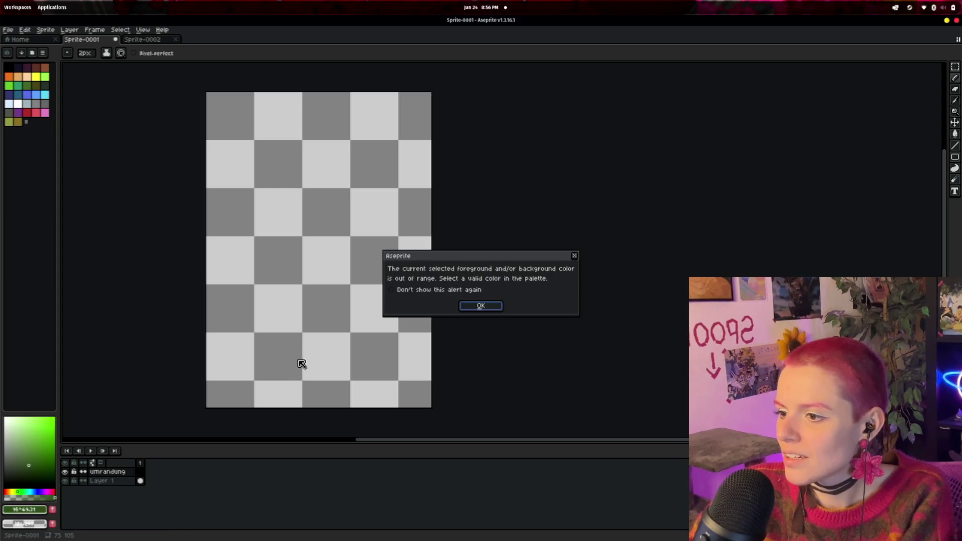
click(480, 306)
click(54, 438)
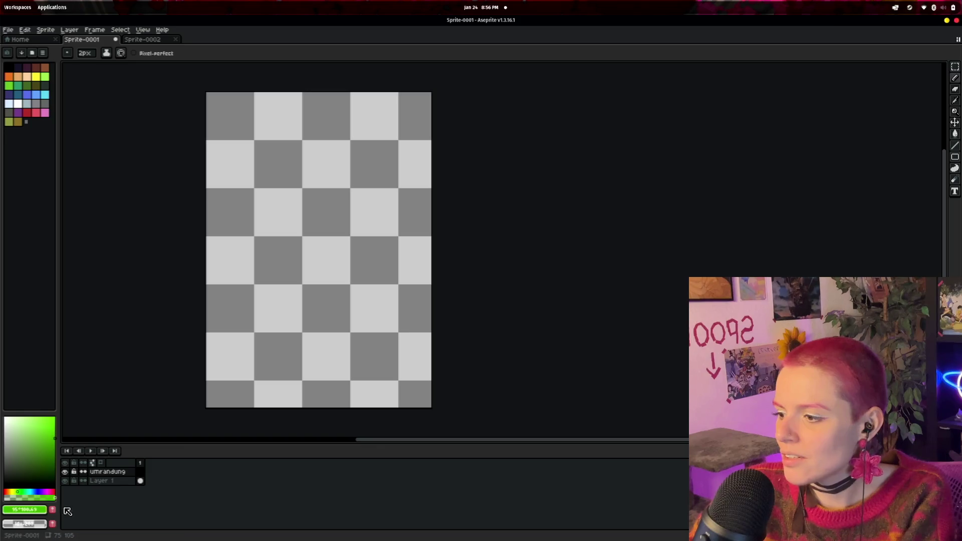
- Draw a darker green test stroke on the card canvas, then undo it
click(41, 449)
mouse_move(341, 245)
mouse_down()
mouse_move(298, 302)
mouse_move(342, 347)
mouse_up()
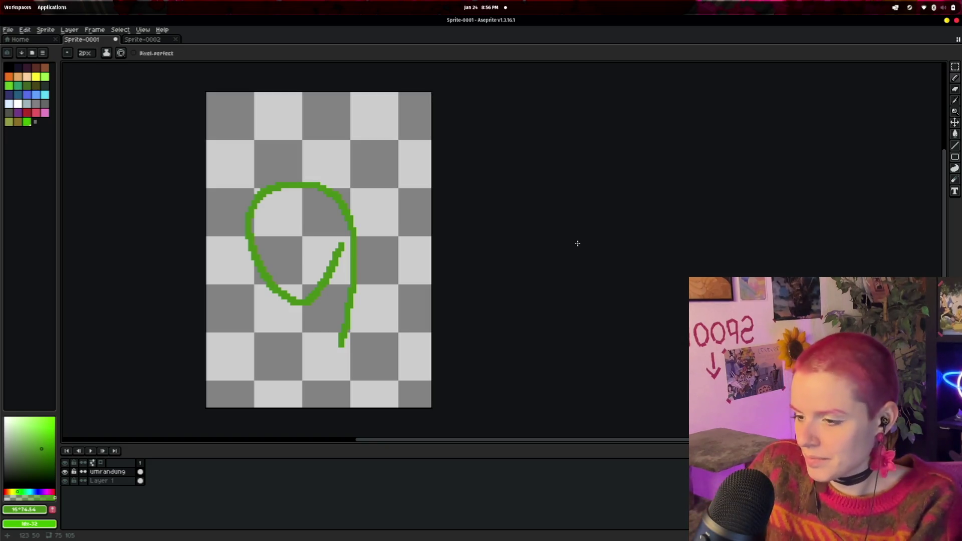
key(v)
key(b)
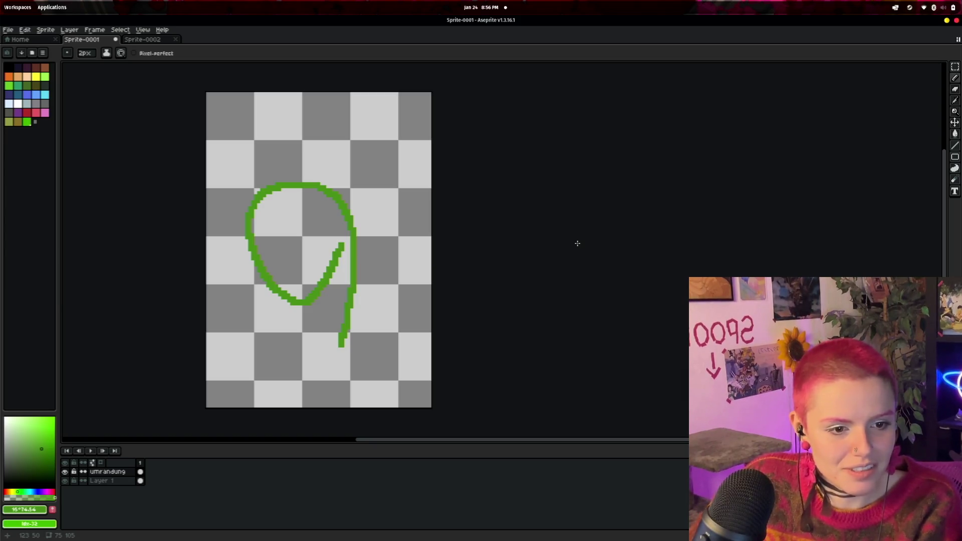
key(ctrl+z)
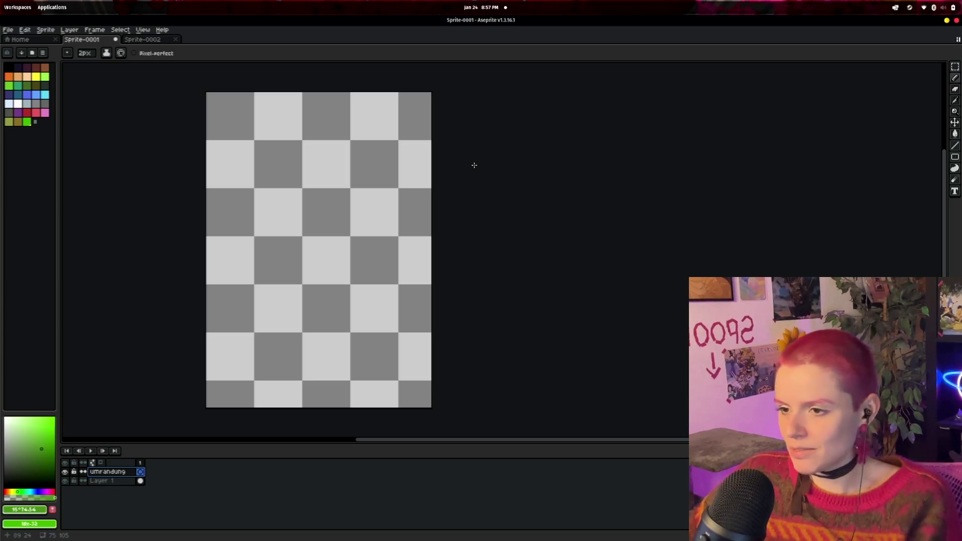
key(super)
- In a new Firefox tab, search image results for 'playing cards'
click(456, 298)
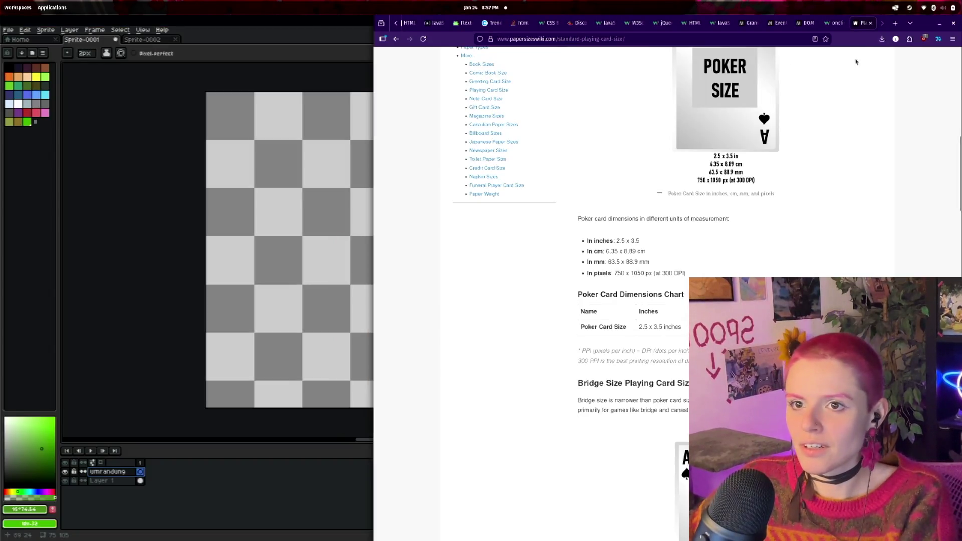
click(894, 23)
text(pl)
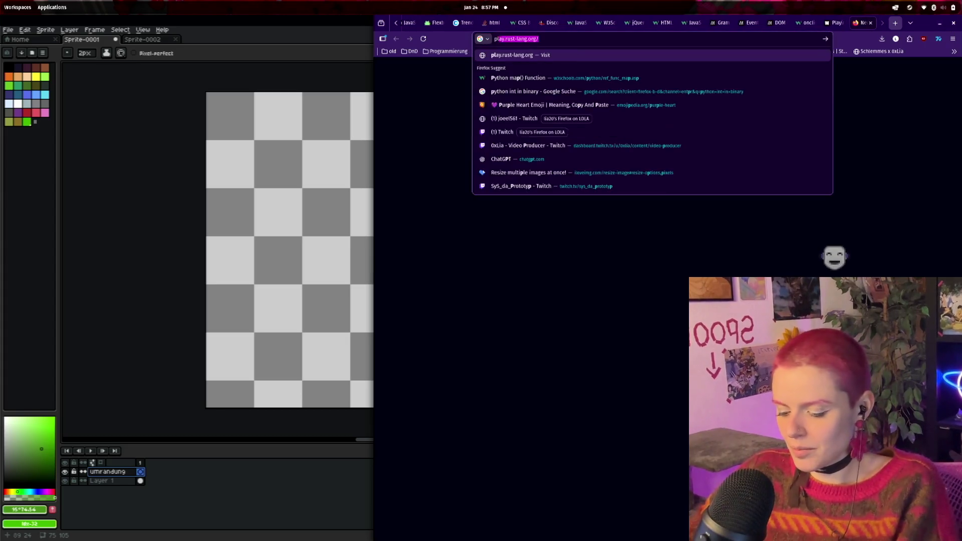
text(aying cards)
key(Return)
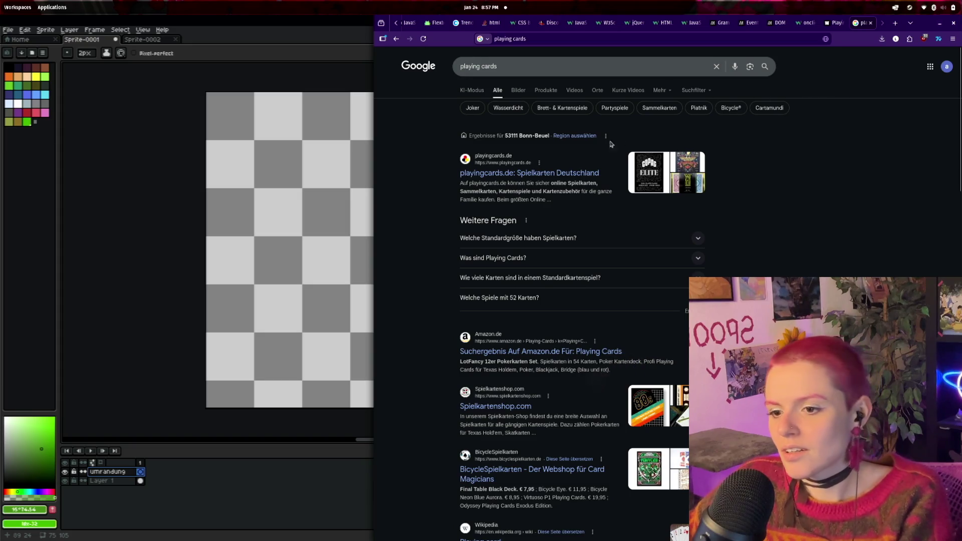
click(518, 90)
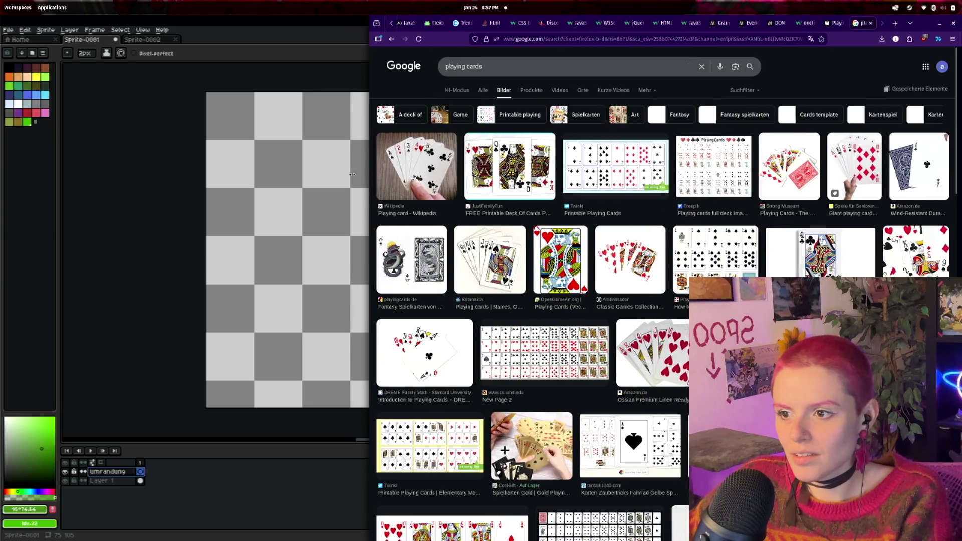
- Widen the browser window and scroll through the playing card image results
drag(375, 175, 153, 175)
scroll(550, 409, down, 5)
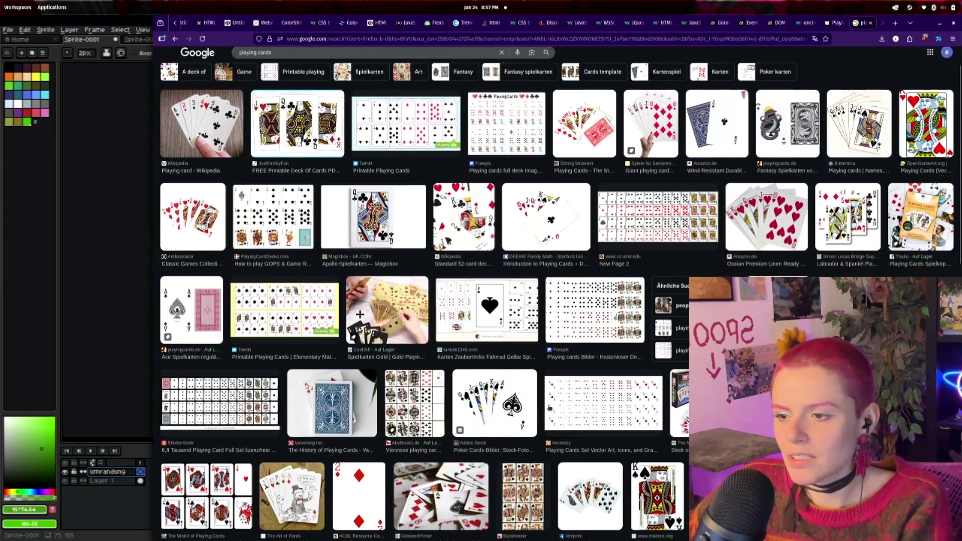
scroll(549, 408, down, 5)
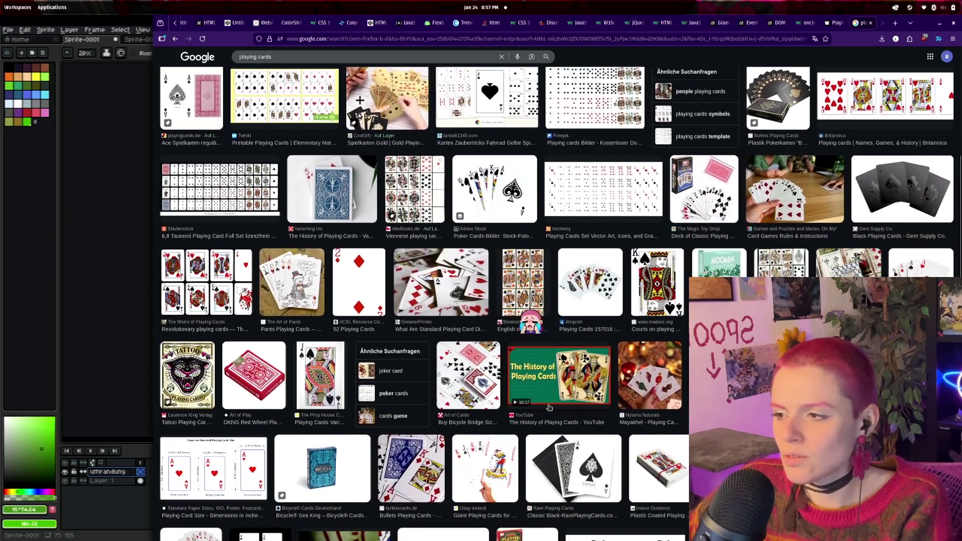
scroll(555, 427, down, 5)
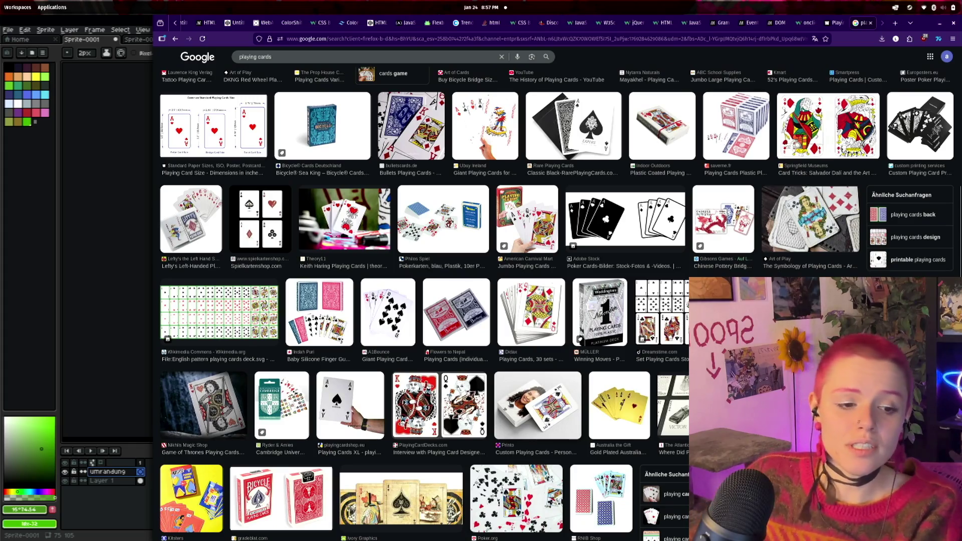
scroll(518, 377, down, 5)
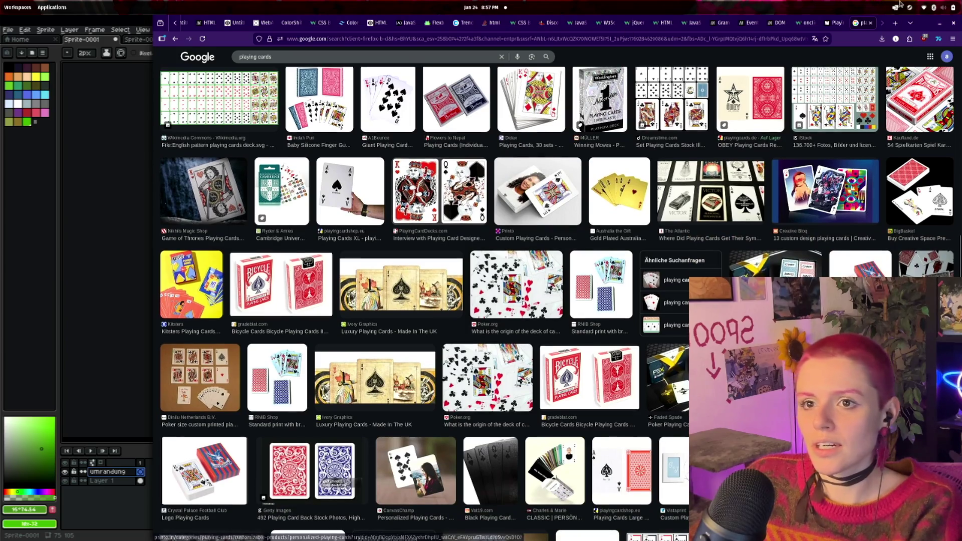
scroll(259, 59, up, 10)
- Refine the search to 'wizard playing cards' and preview the eBay fantasy wizard card image
click(240, 56)
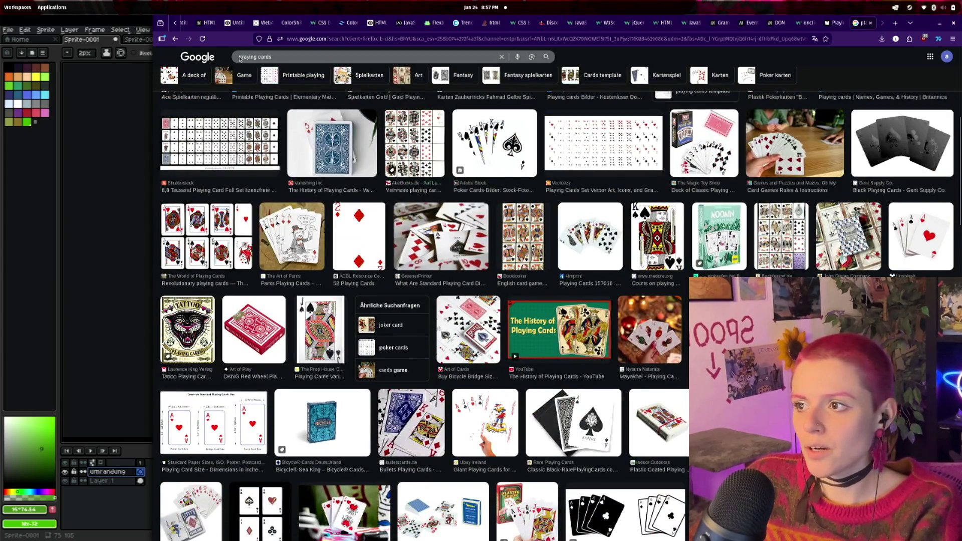
text(wizard)
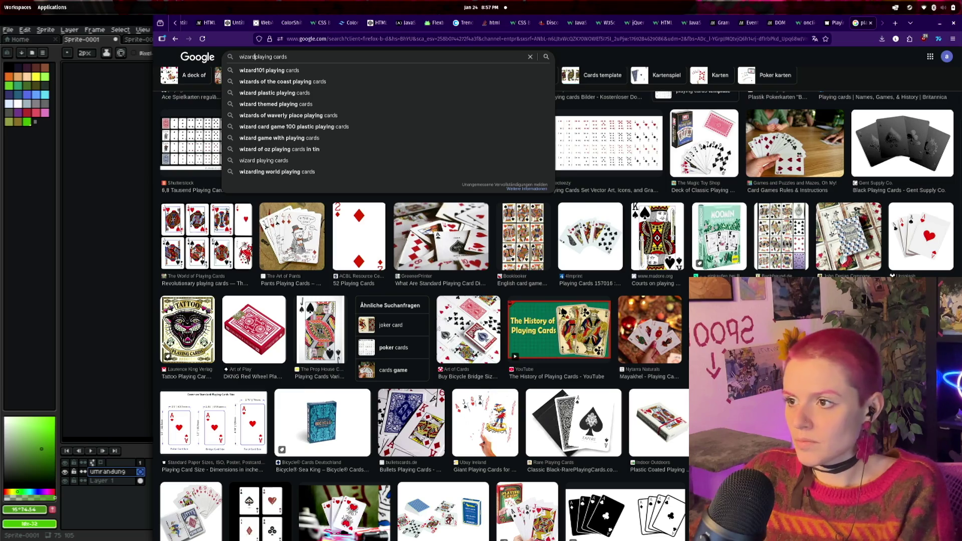
key(Return)
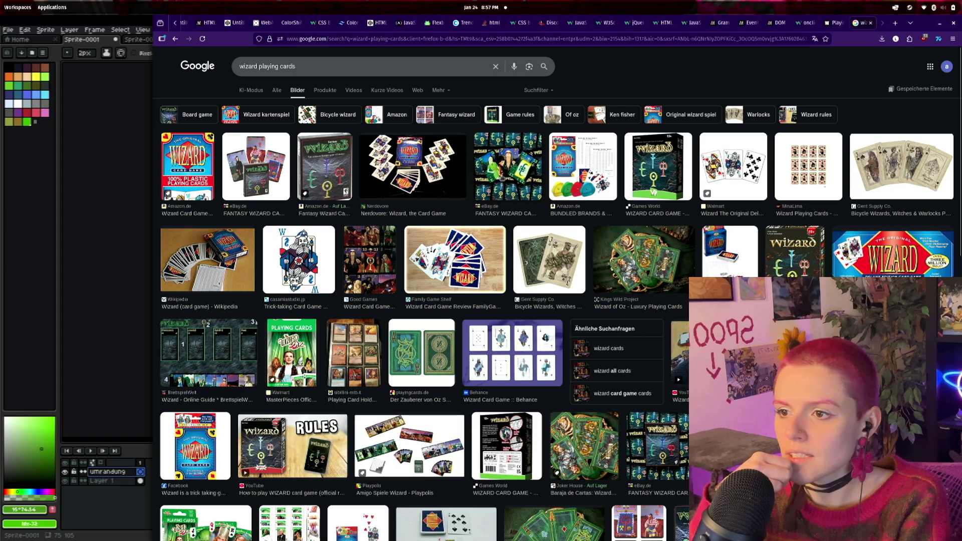
click(507, 170)
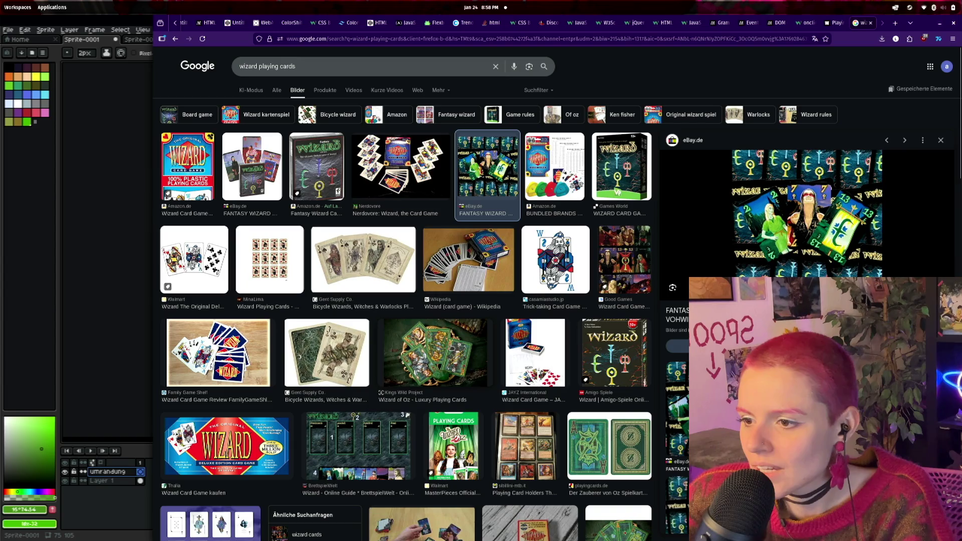
- Preview the Wizard of Oz Luxury Playing Cards image and scroll its preview panel
click(450, 367)
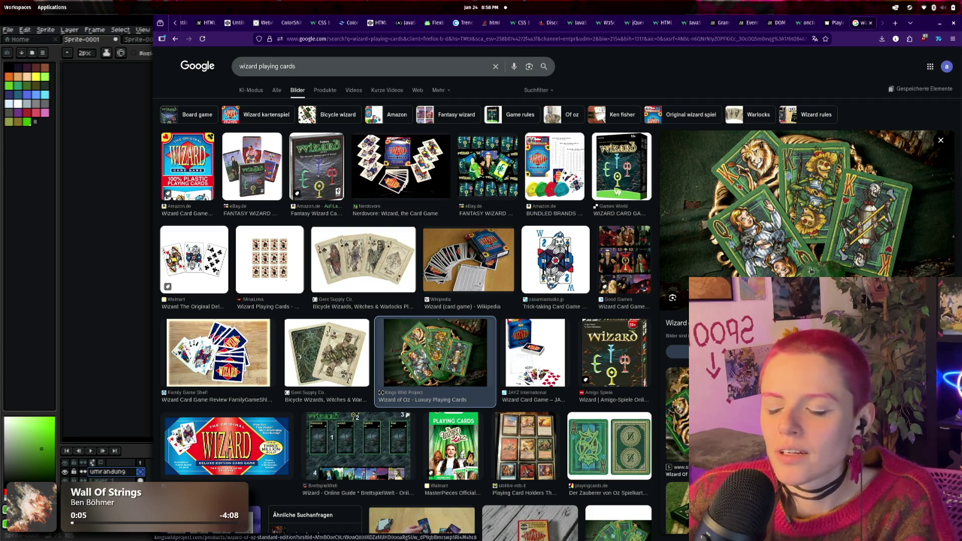
scroll(731, 261, down, 1)
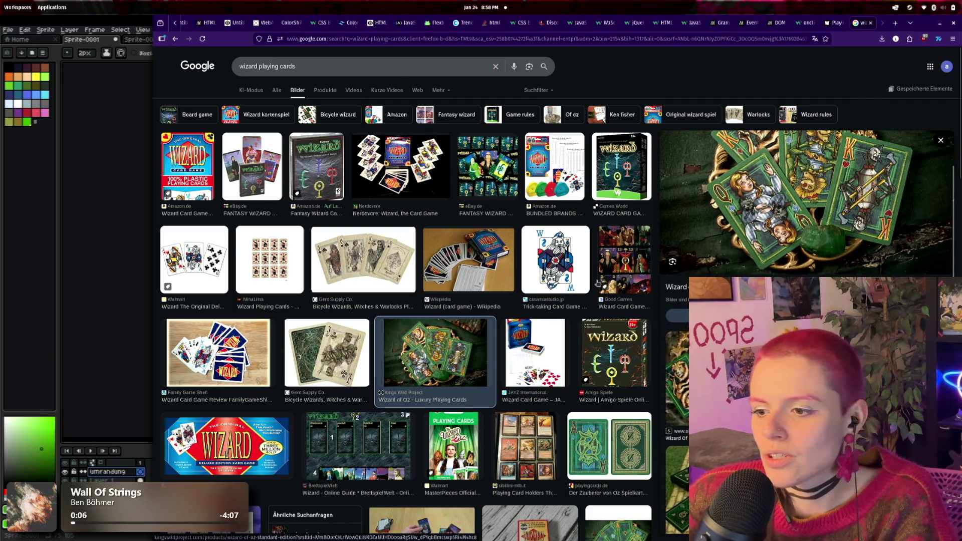
scroll(529, 287, down, 3)
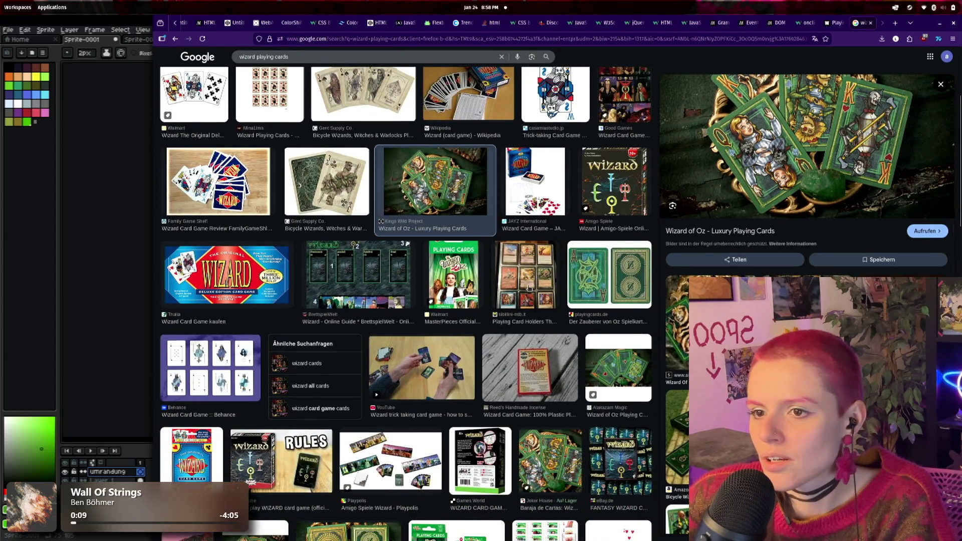
scroll(529, 288, up, 2)
scroll(813, 207, down, 5)
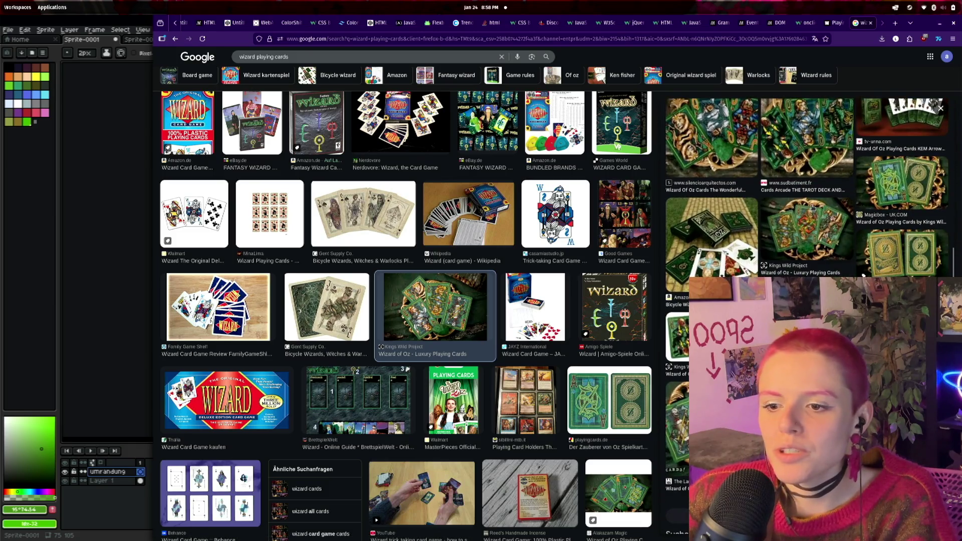
- Show the Wizard of Oz image large, then give Aseprite more screen width again
click(813, 208)
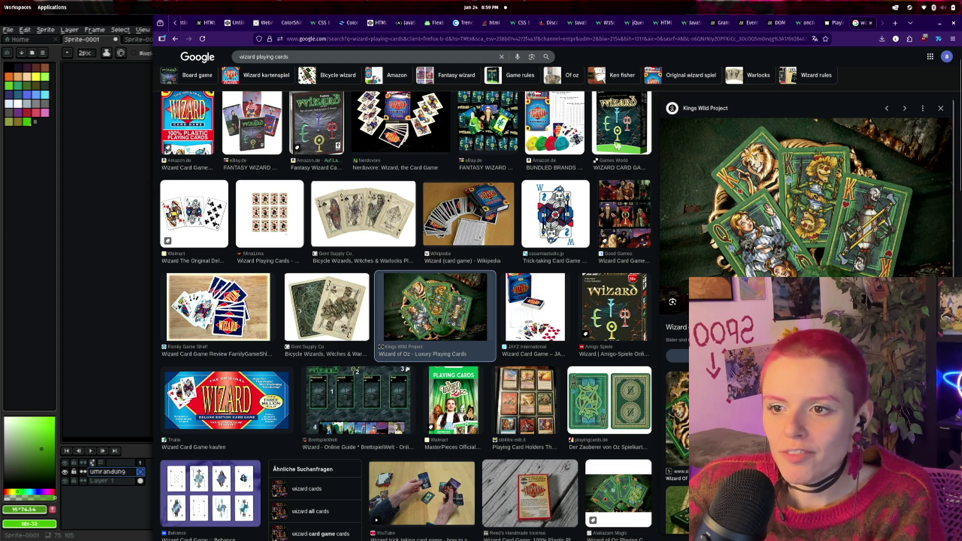
drag(154, 202, 718, 230)
click(143, 39)
- Close Sprite-0002 and Sprite-0001 without saving changes
click(176, 39)
click(113, 39)
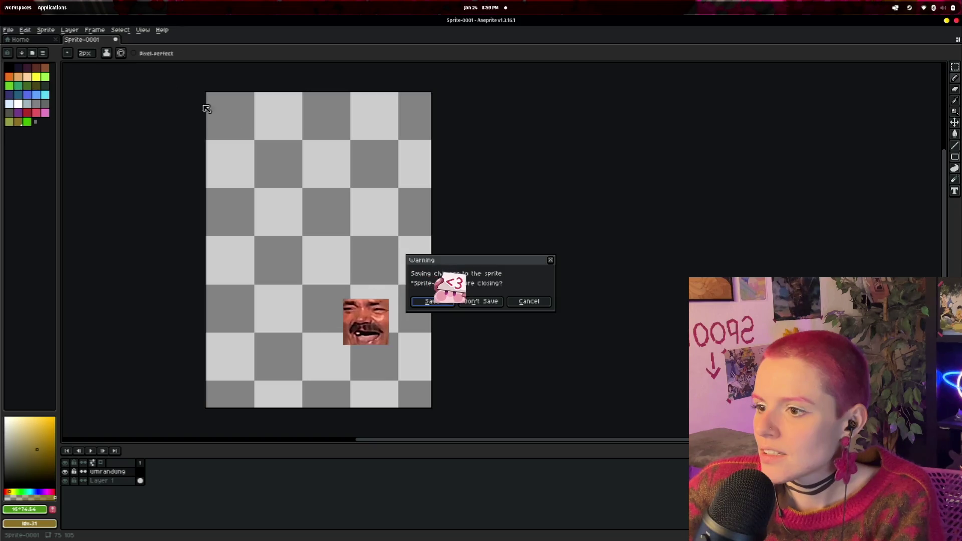
key(n)
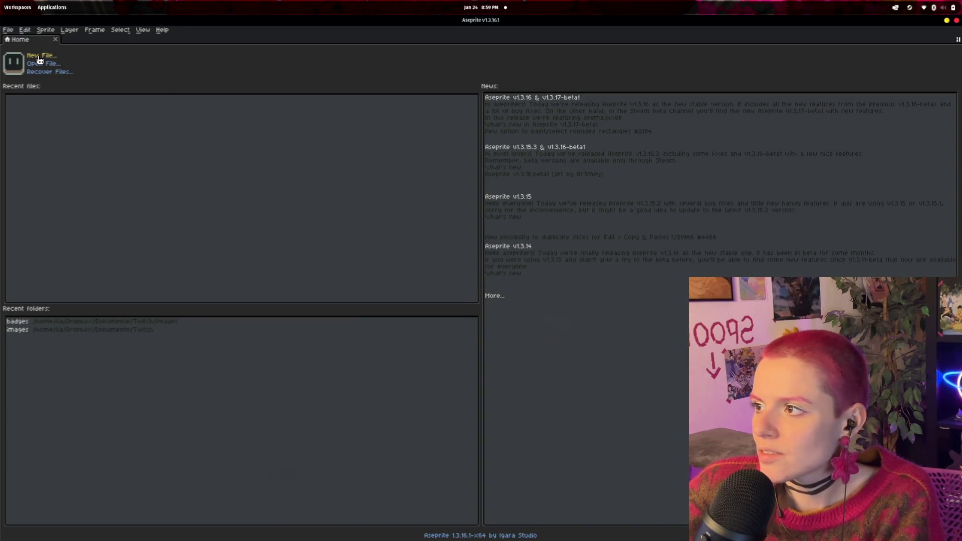
- Create a new sprite with width 74 and height 108 px
click(41, 56)
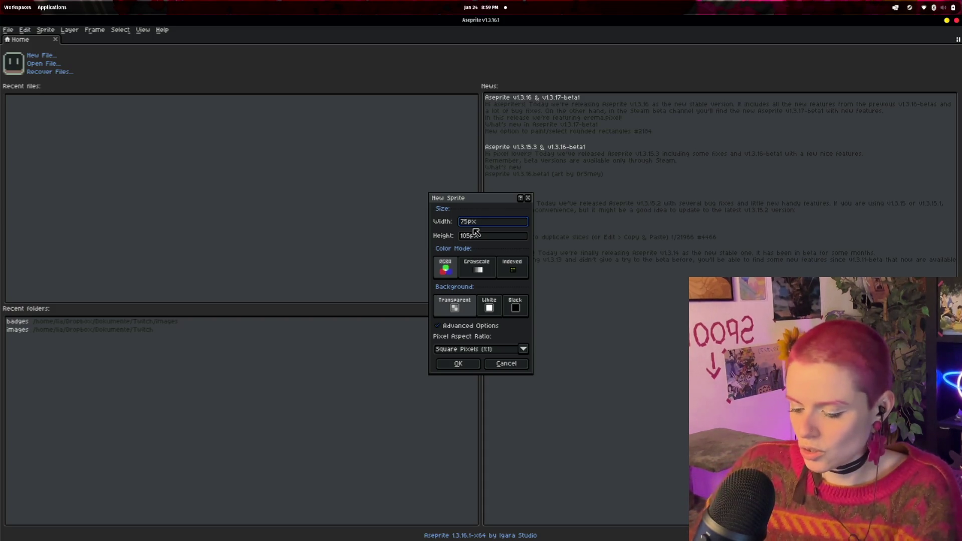
text(74)
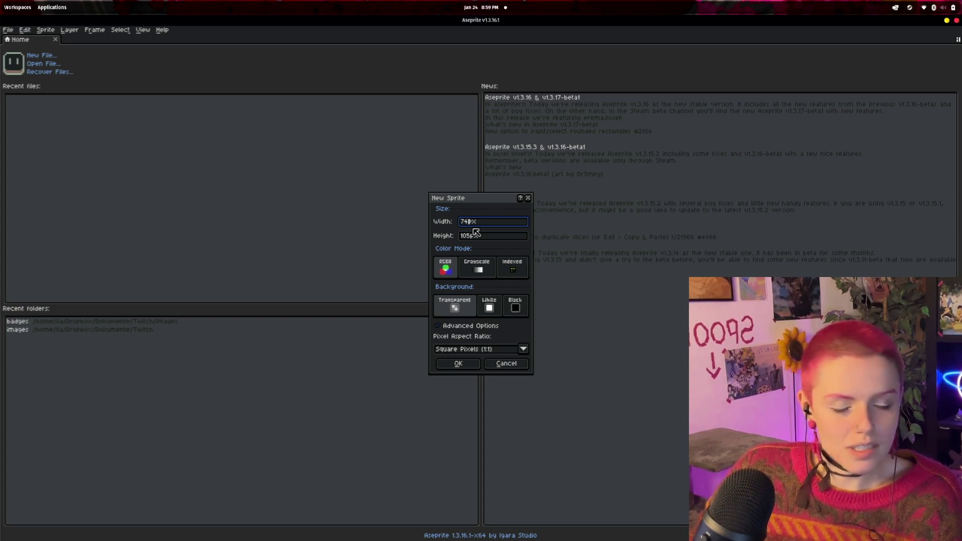
key(Tab)
text(108)
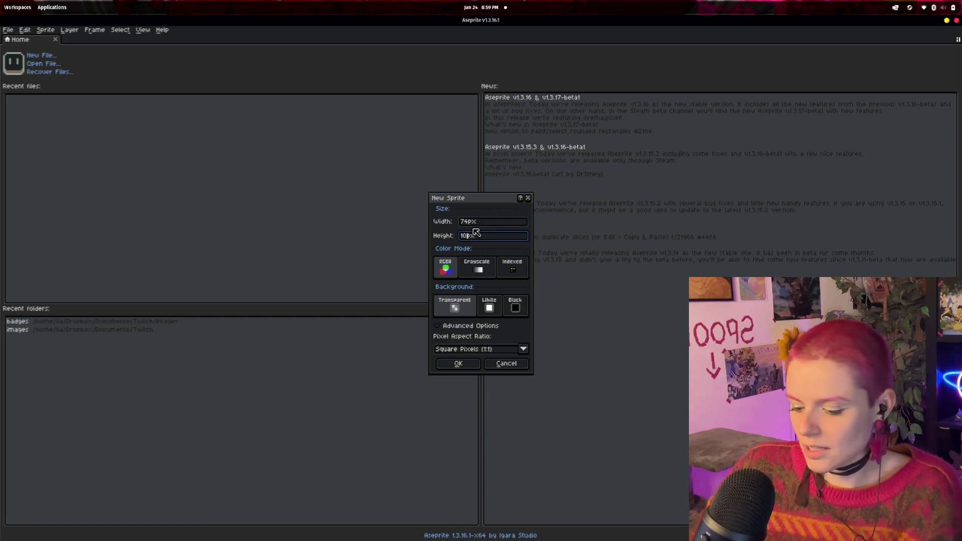
click(458, 364)
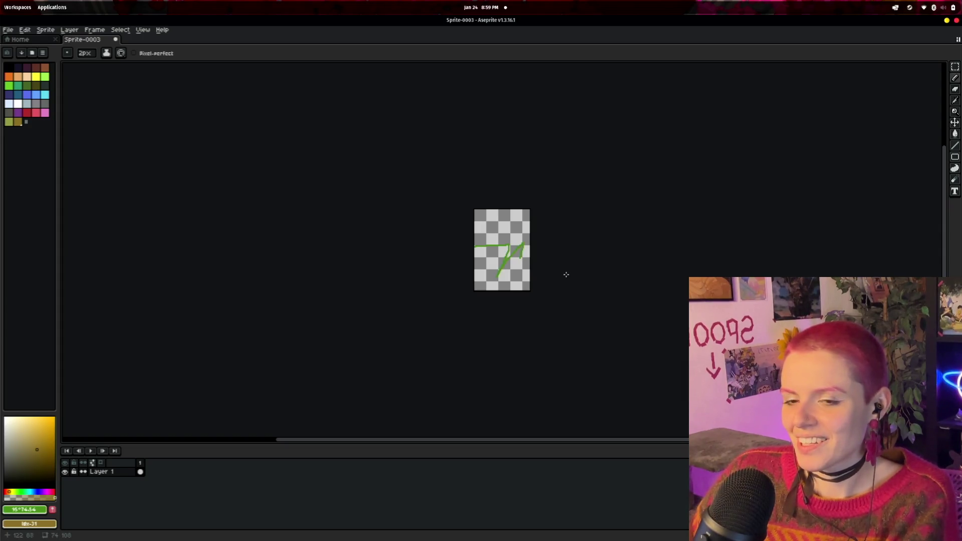
- Clear everything from the Sprite-0003 canvas, pick the green palette swatch, and switch to the browser
scroll(565, 273, up, 3)
scroll(564, 272, down, 2)
scroll(564, 203, up, 1)
drag(564, 203, 481, 230)
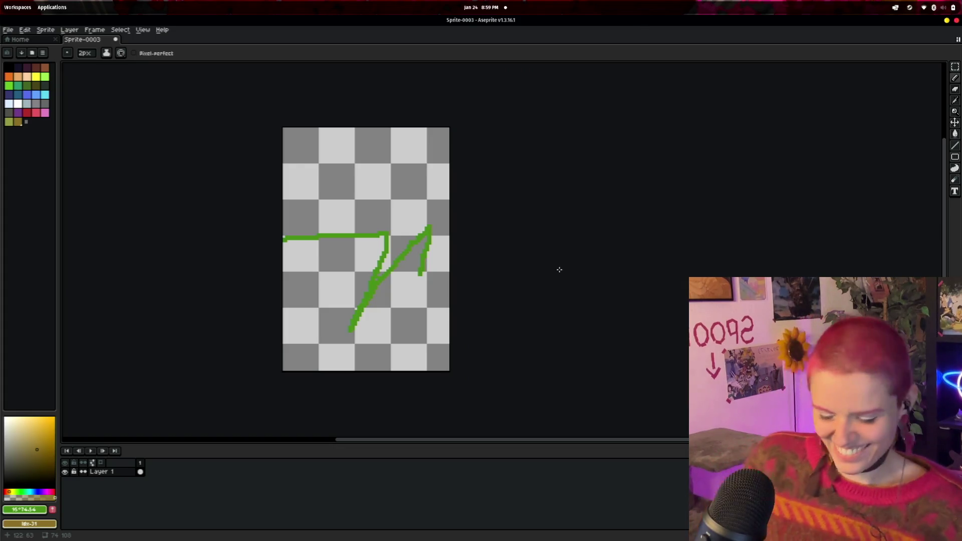
key(ctrl+a)
key(Delete)
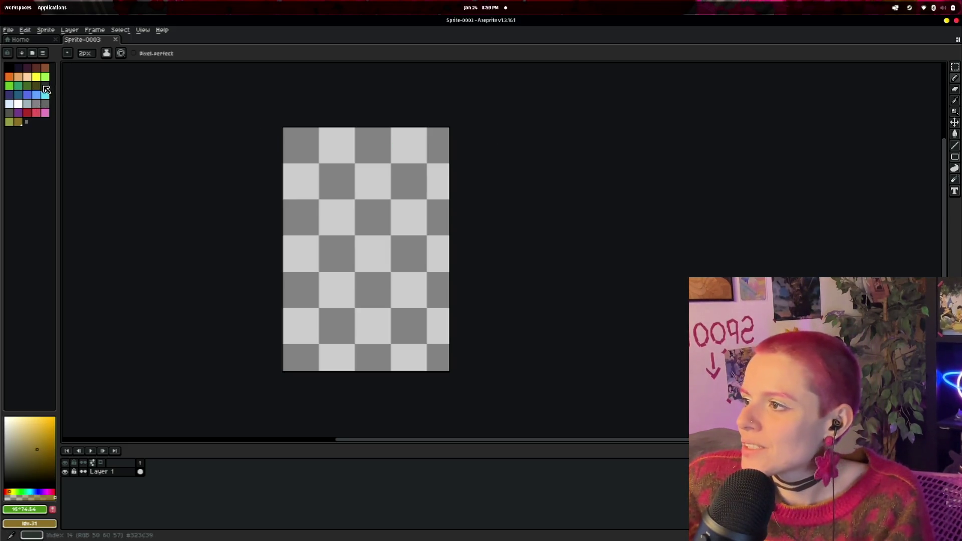
click(9, 86)
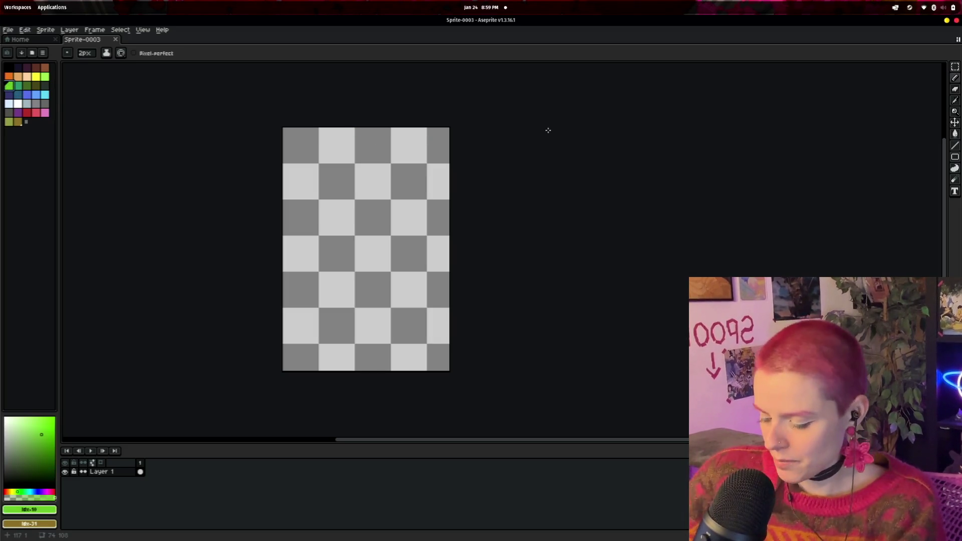
key(alt+Tab)
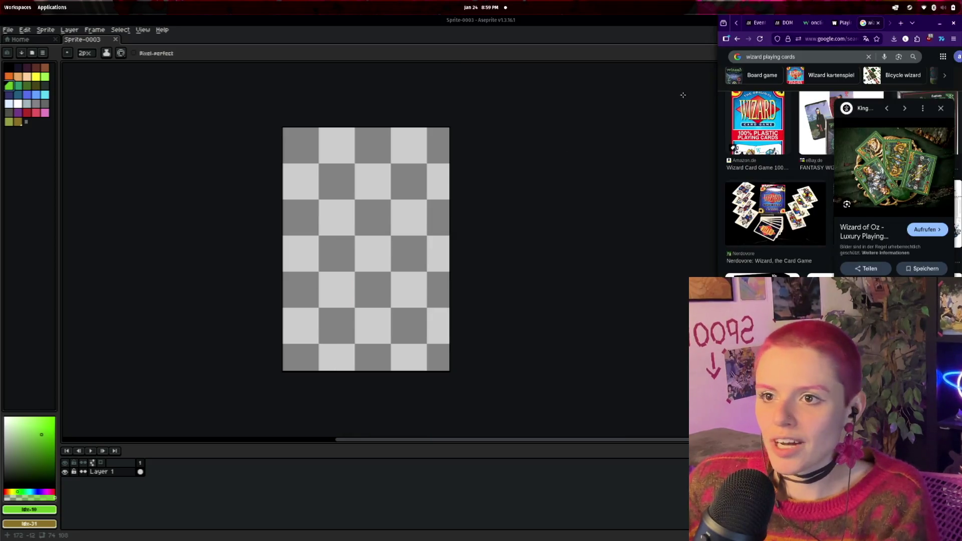
- Widen the browser to browse the Tailwind colour palette, then go to the 0xWitchard page
drag(718, 98, 382, 99)
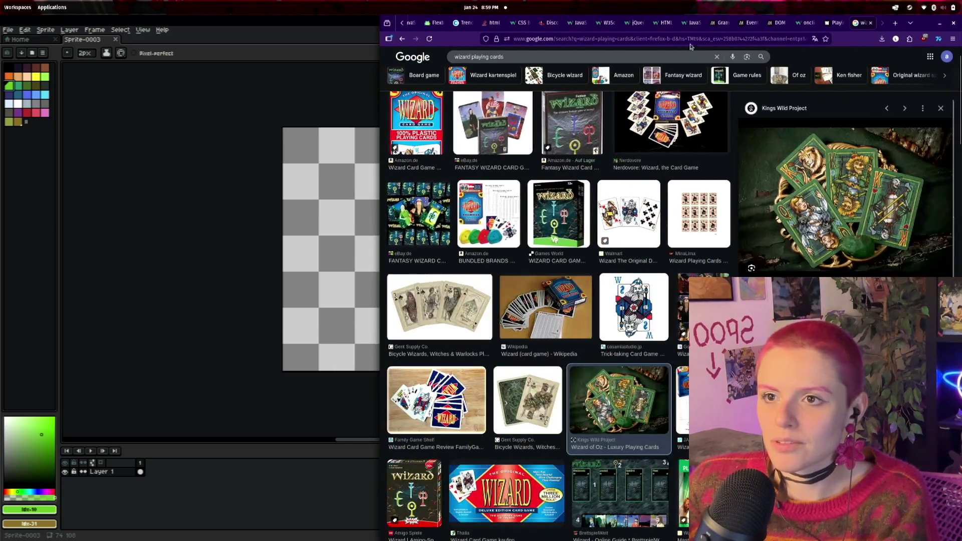
scroll(712, 22, up, 3)
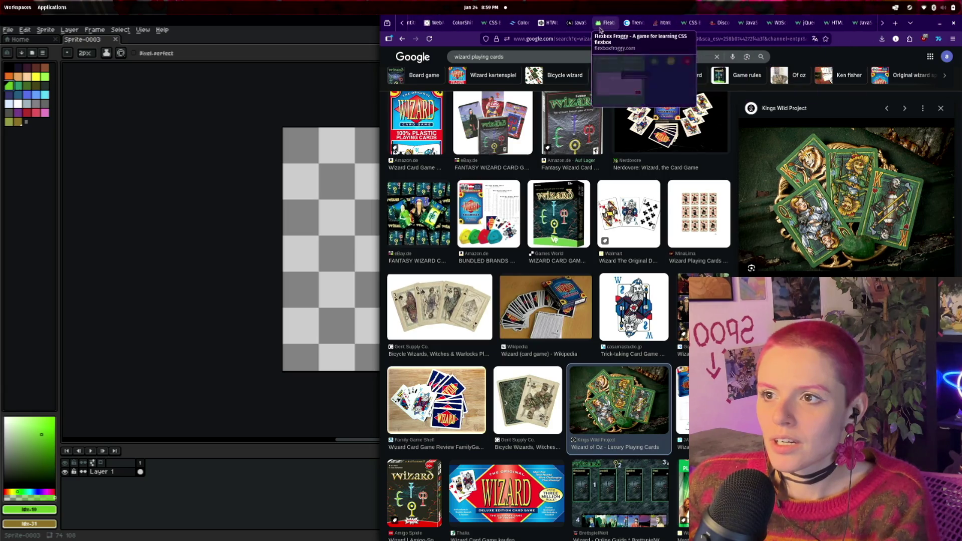
click(518, 24)
scroll(767, 165, down, 2)
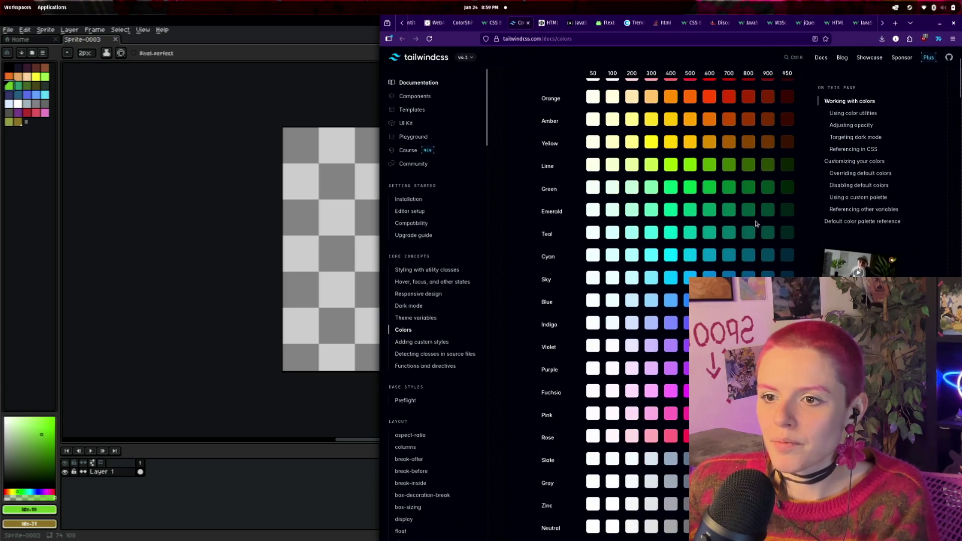
scroll(741, 165, down, 2)
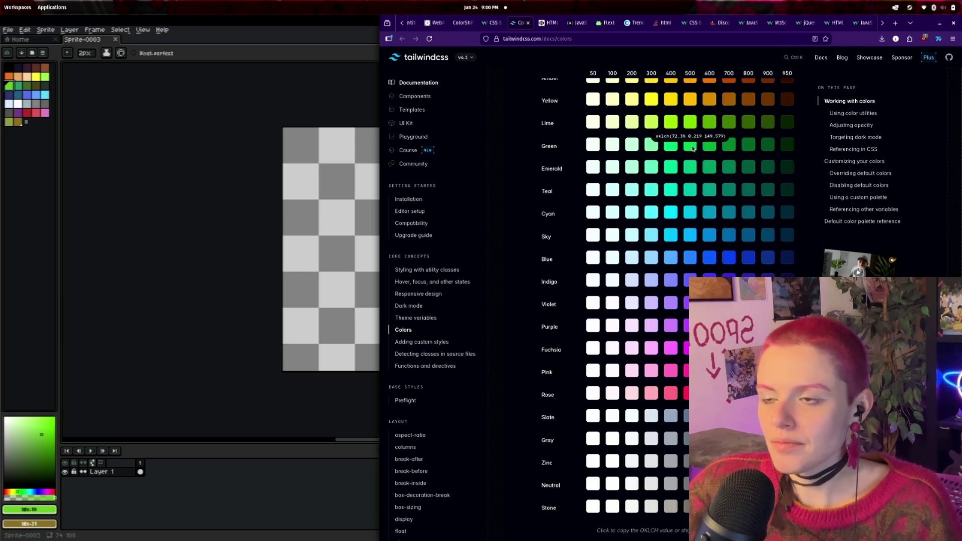
scroll(454, 25, up, 5)
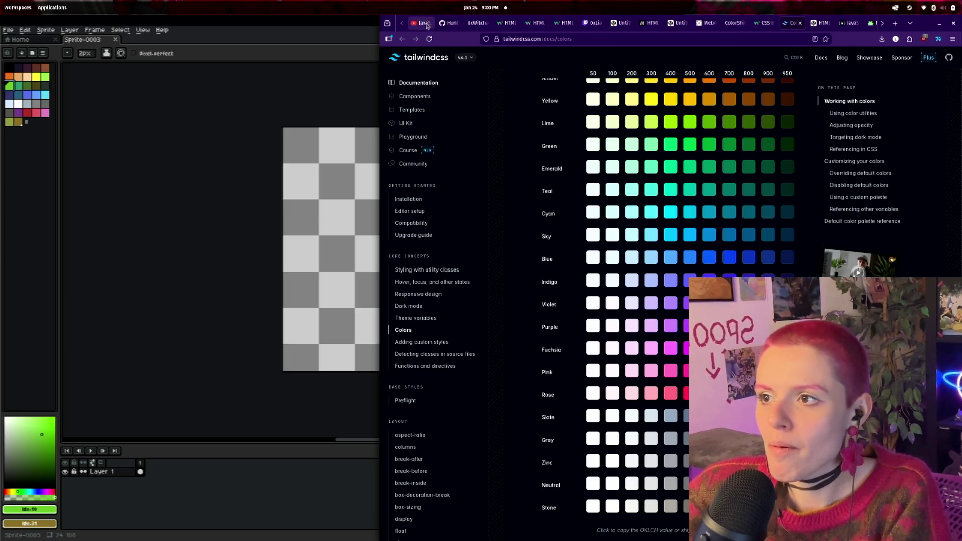
click(475, 23)
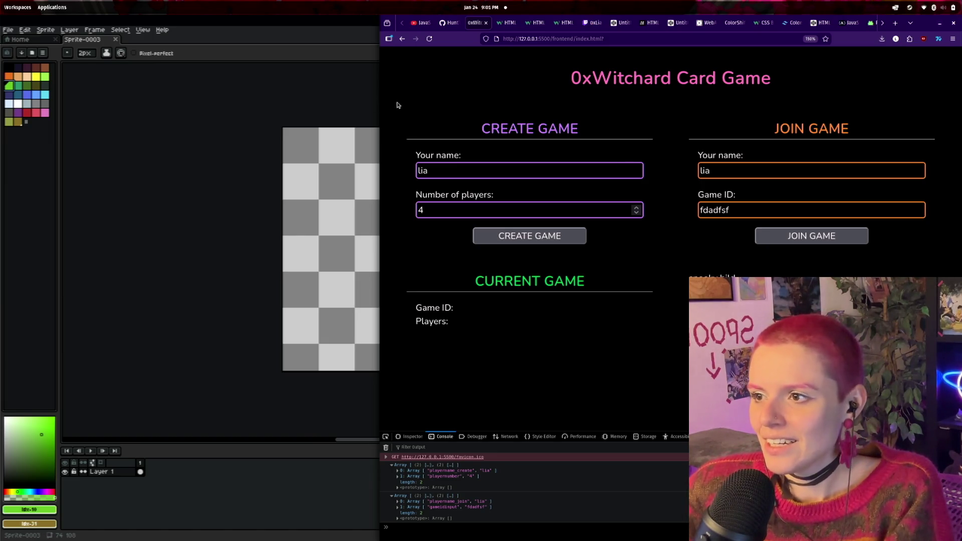
- Narrow the browser so the full Sprite-0003 canvas shows beside the 0xWitchard page
mouse_move(381, 102)
mouse_down()
mouse_move(554, 102)
mouse_move(525, 102)
mouse_up()
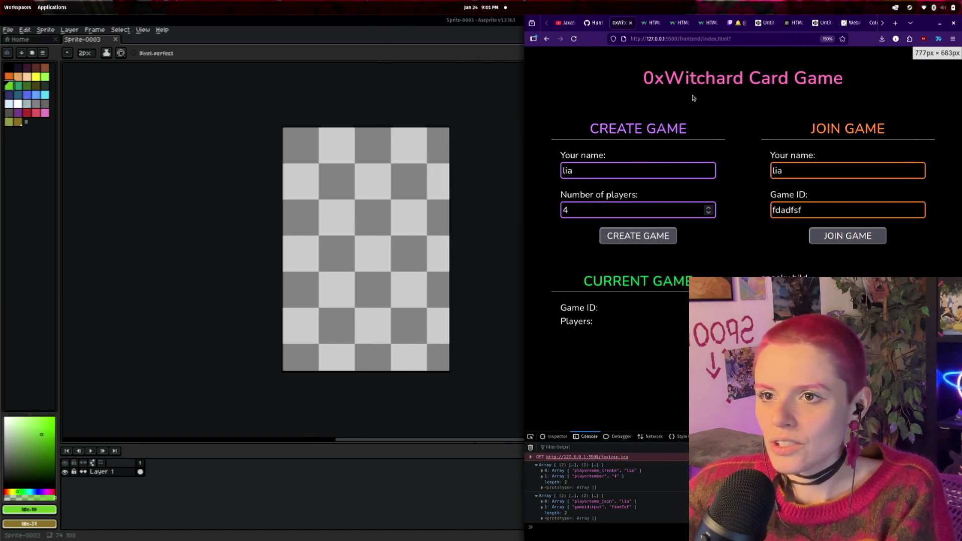
scroll(797, 23, down, 3)
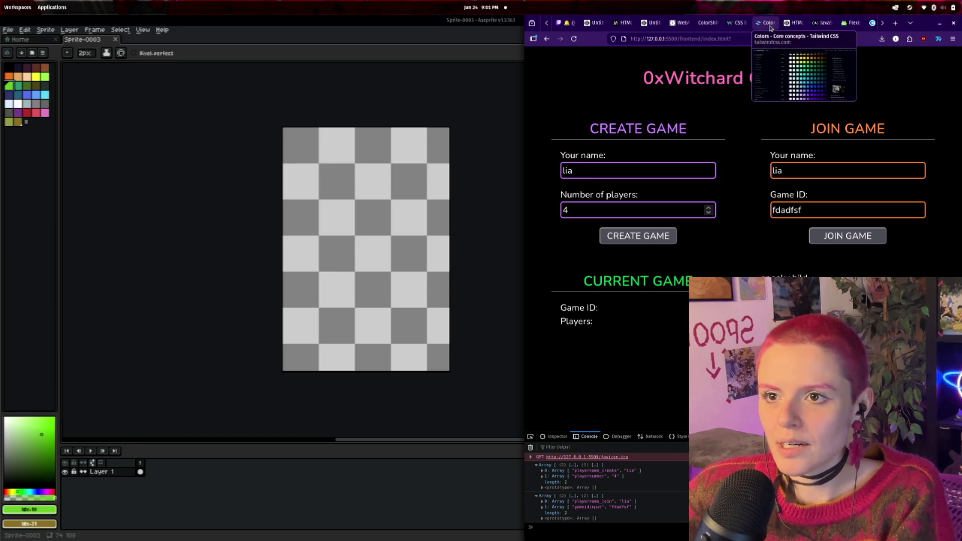
- Bring back the Tailwind colour palette and read Pink 600's value, oklch(59.2% 0.249 0.584)
click(765, 23)
scroll(822, 225, up, 2)
scroll(851, 221, down, 1)
scroll(854, 214, down, 1)
scroll(854, 206, up, 1)
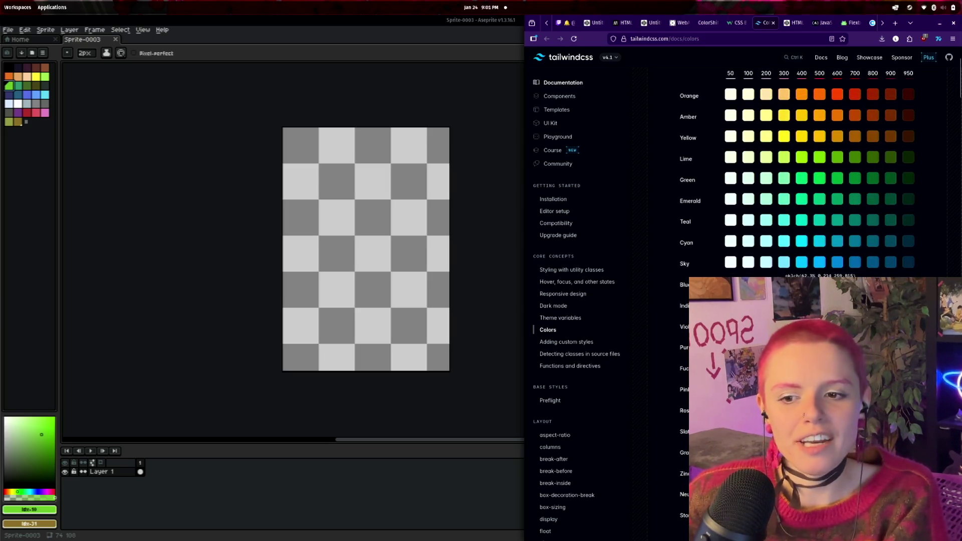
scroll(802, 250, down, 6)
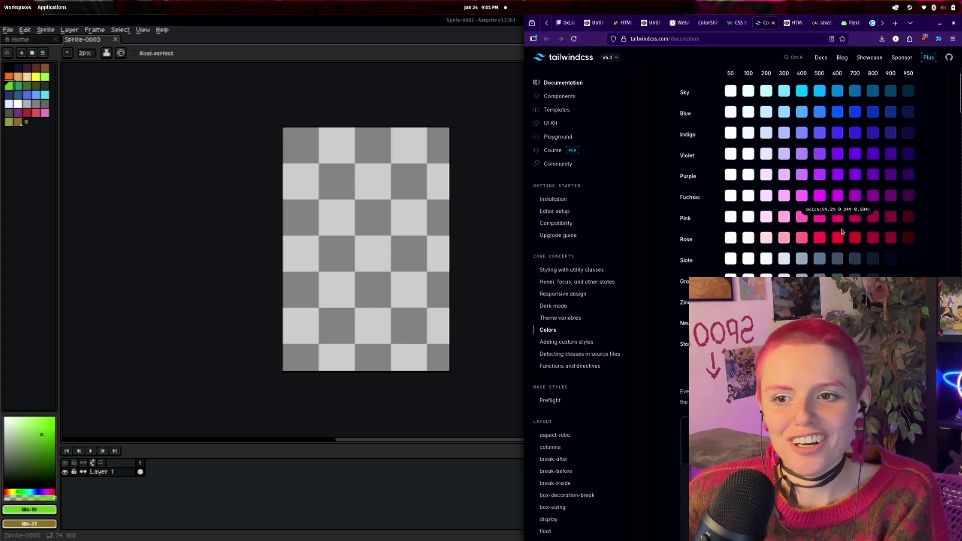
scroll(802, 213, down, 2)
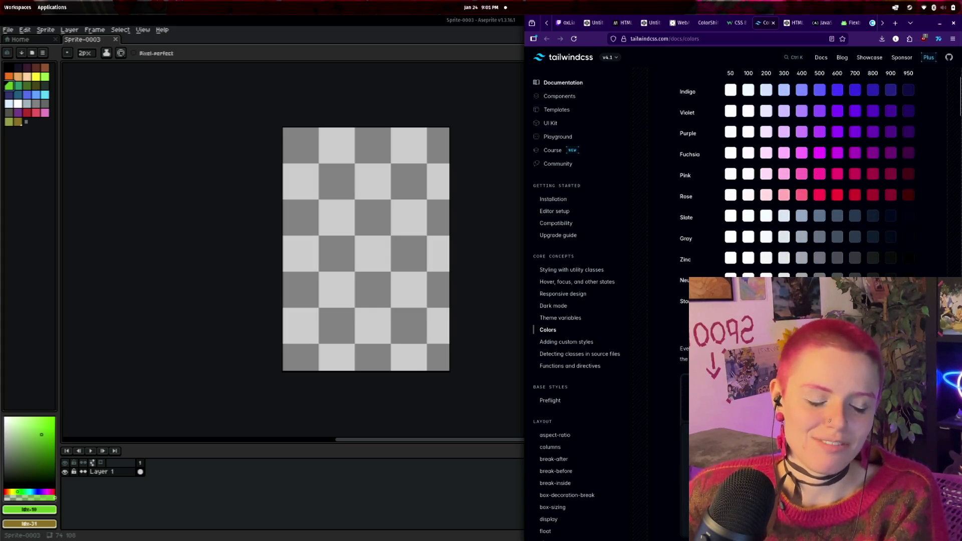
mouse_move(858, 238)
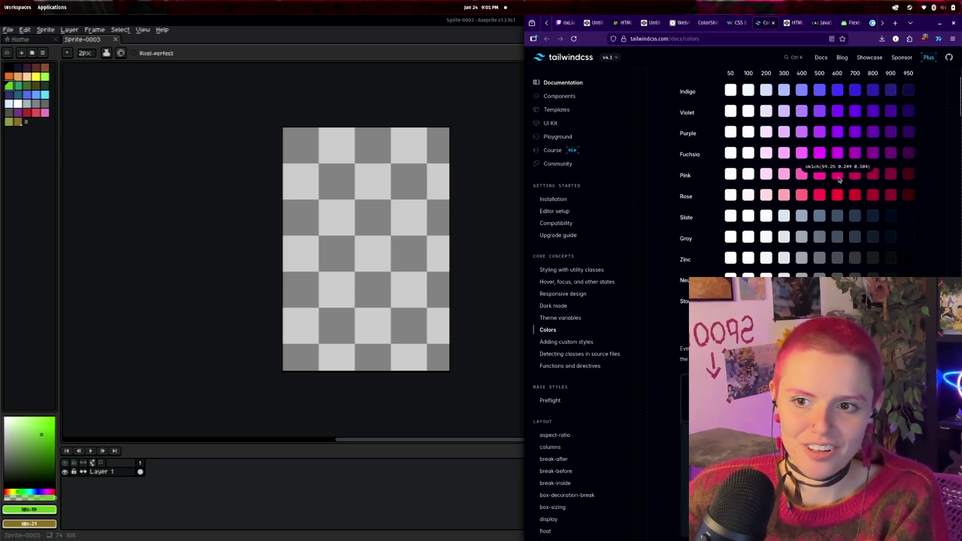
mouse_move(843, 176)
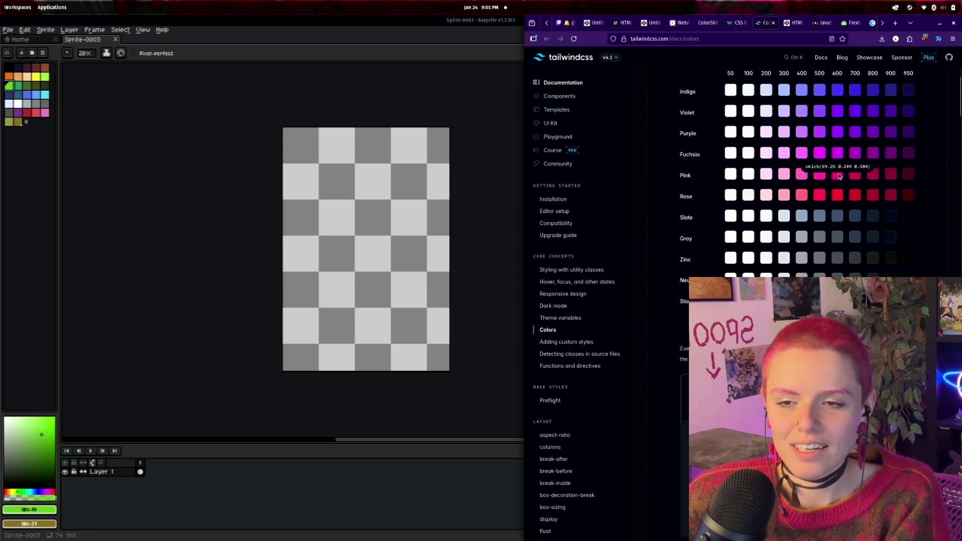
scroll(324, 171, up, 1)
scroll(323, 171, down, 1)
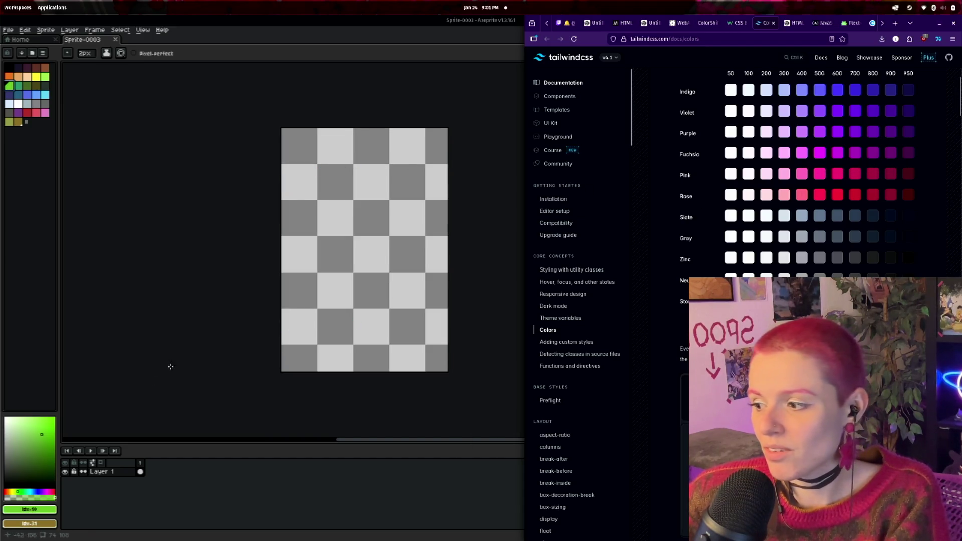
- Check the drawing colour's hex value, still green 6abe30
click(35, 514)
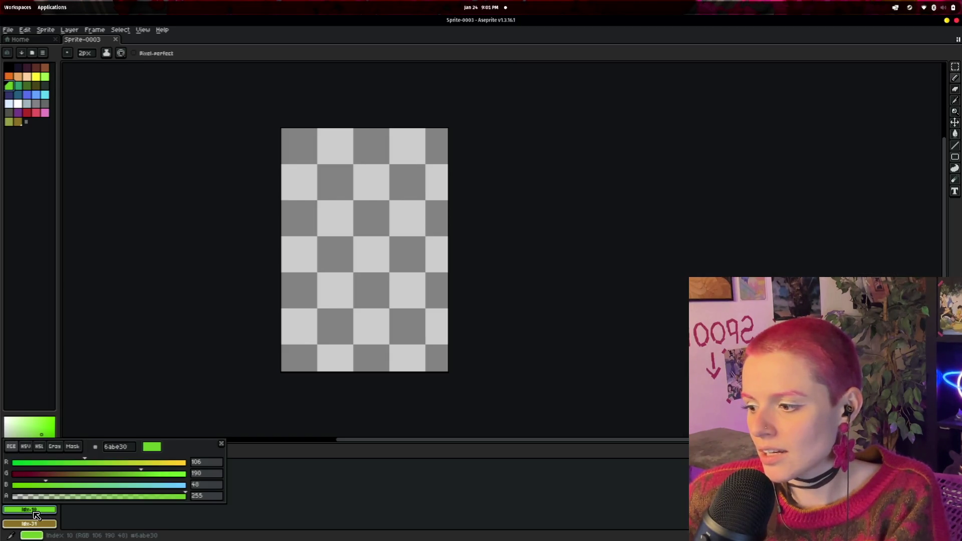
click(125, 450)
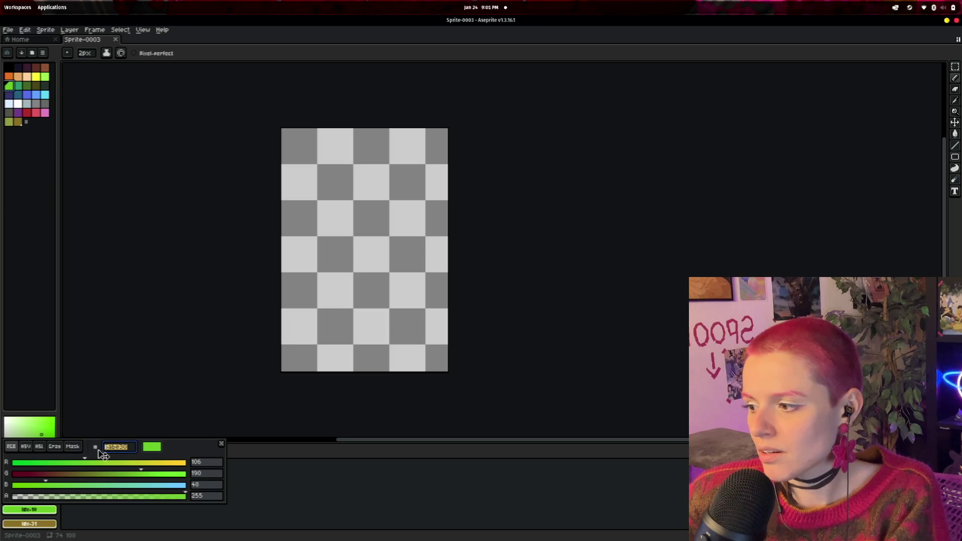
key(Escape)
- Bring the browser forward and try the Pink 600 swatch's context menu to copy its value
key(super+f)
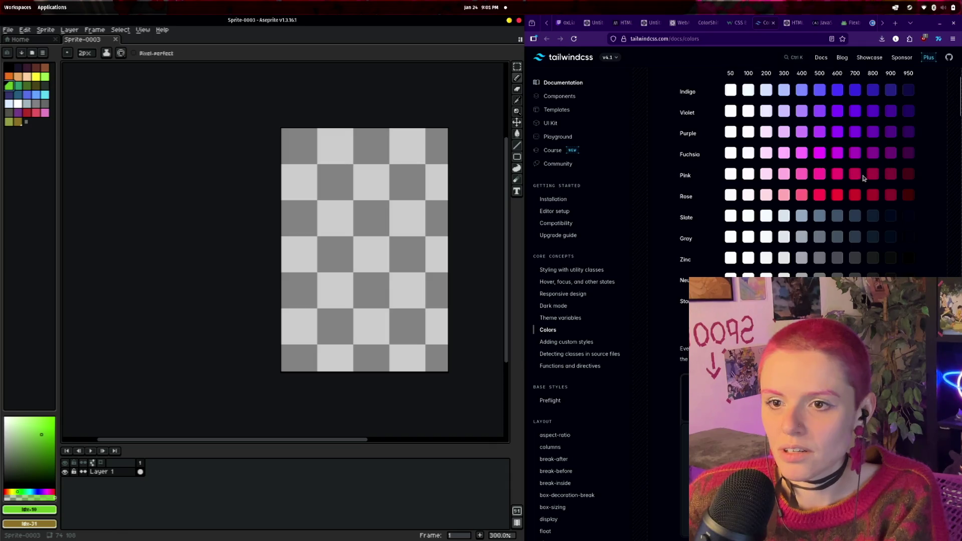
click(856, 178)
right_click(856, 178)
key(Escape)
scroll(852, 191, up, 4)
scroll(657, 160, down, 3)
- Click the sprite canvas, leaving a green pixel, then switch to Visual Studio Code
click(301, 146)
key(super)
click(483, 333)
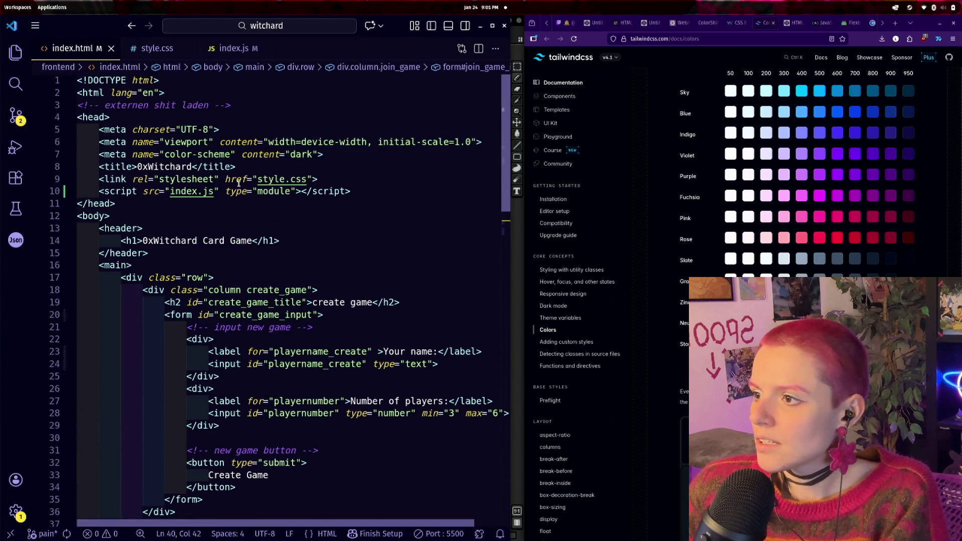
- Open style.css to inspect its :root colour variables and show the project file explorer
click(162, 52)
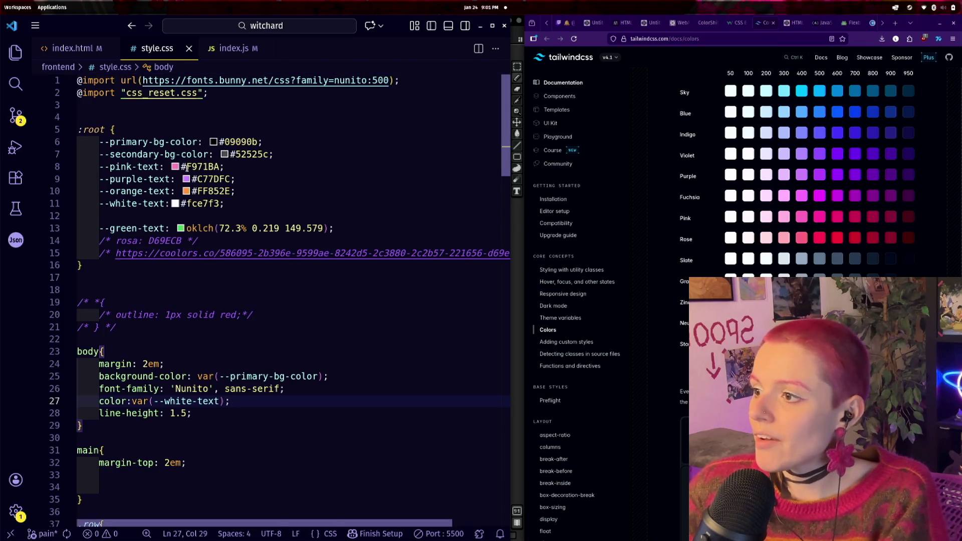
mouse_move(185, 167)
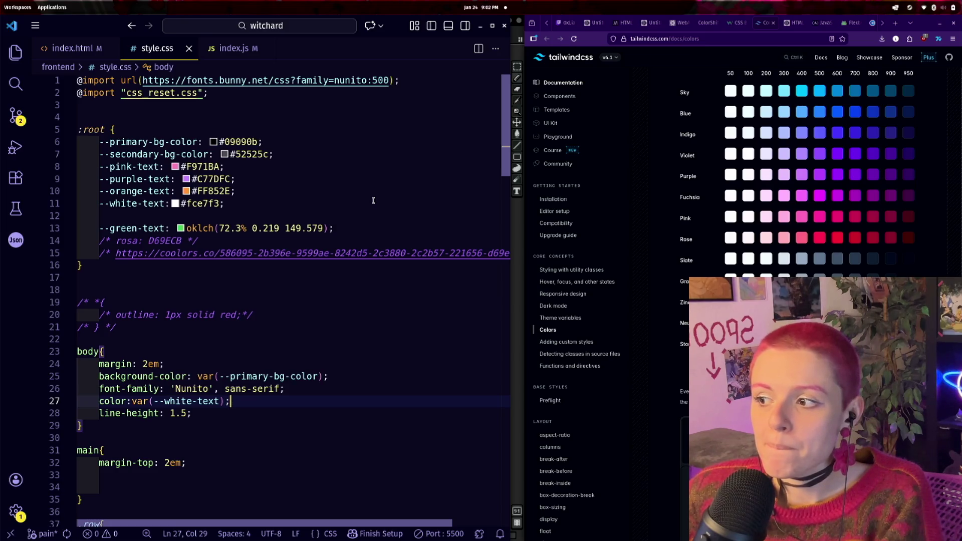
key(ctrl+b)
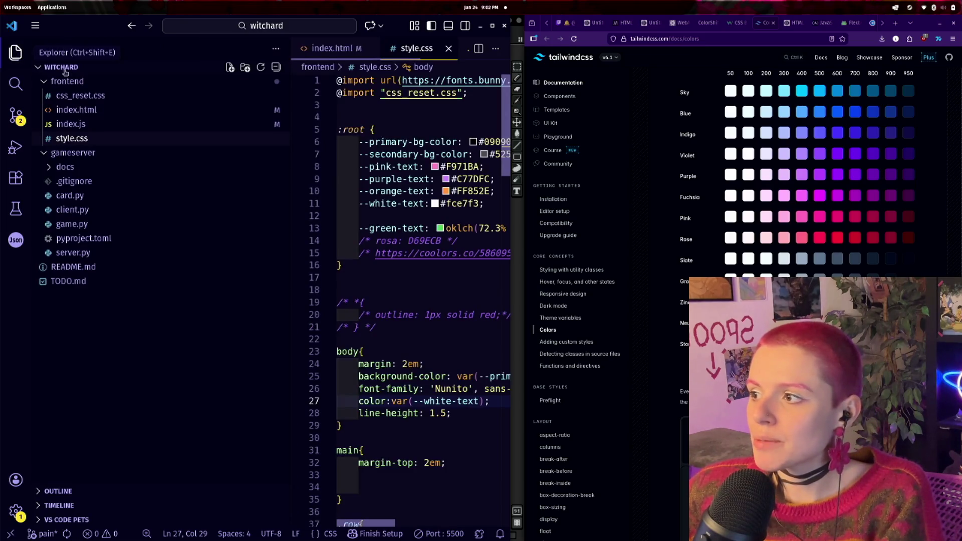
- Create card_colors.md in the frontend folder with a '# colors' heading
right_click(99, 88)
click(126, 99)
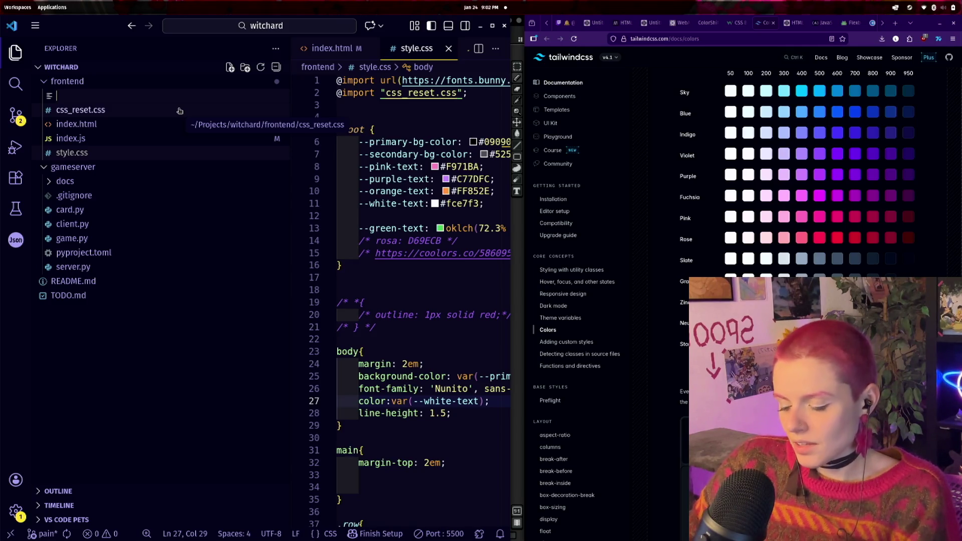
text(card_)
text(colors)
text(.md)
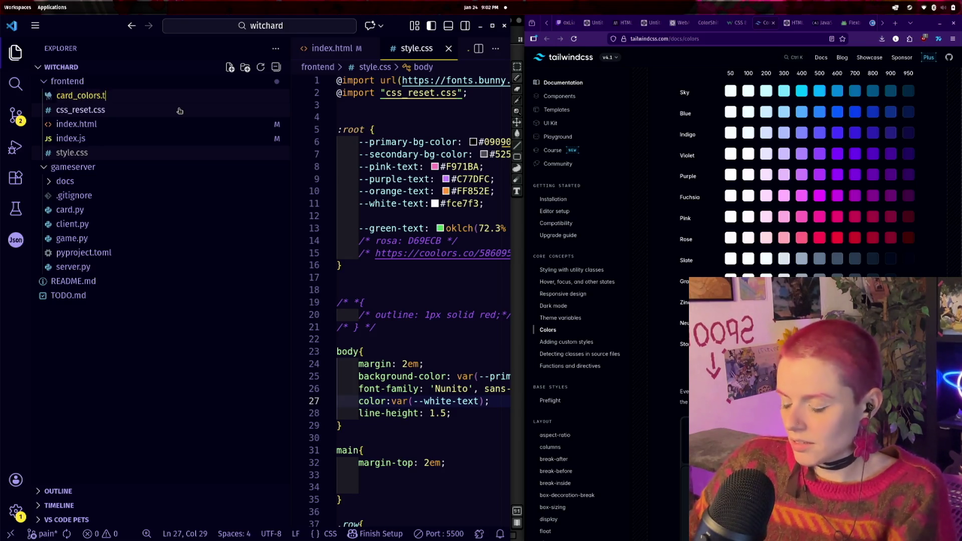
key(Return)
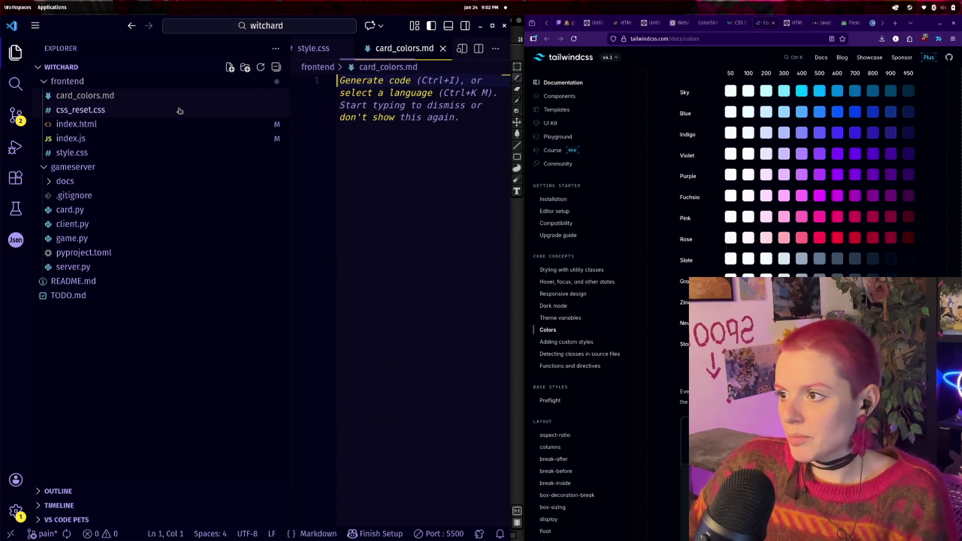
key(ctrl+b)
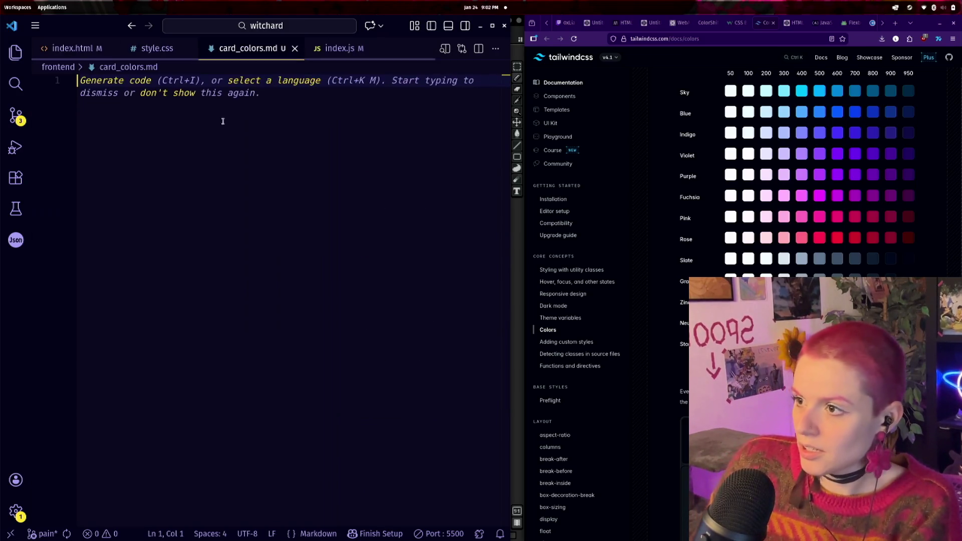
text(# colors)
key(Return)
key(Return)
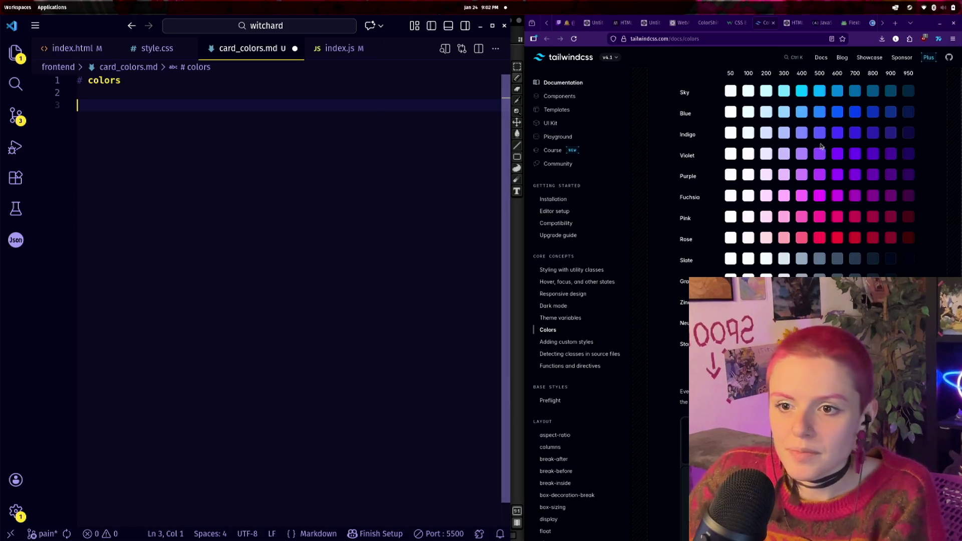
- Copy the Pink 600 value, rename the file to card_colors.css and clear its contents
click(839, 219)
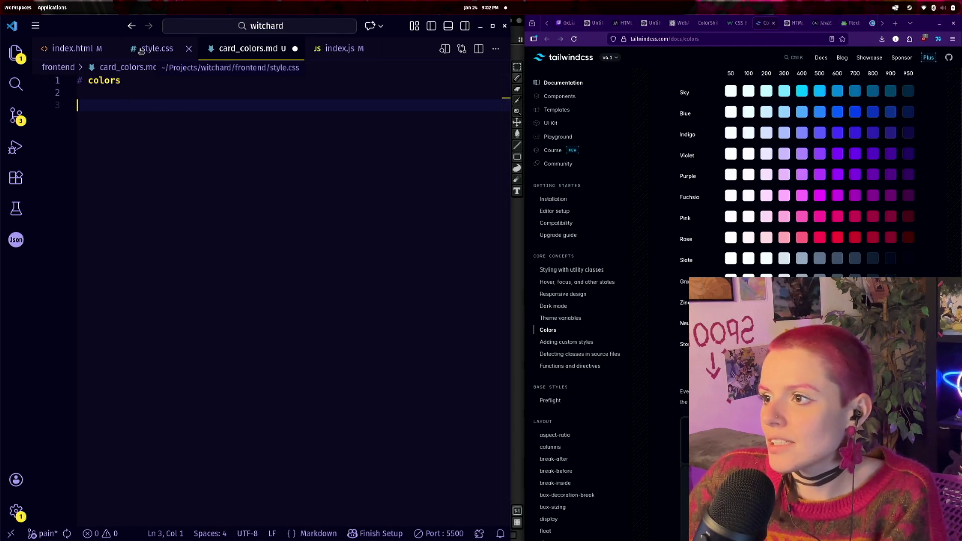
click(22, 59)
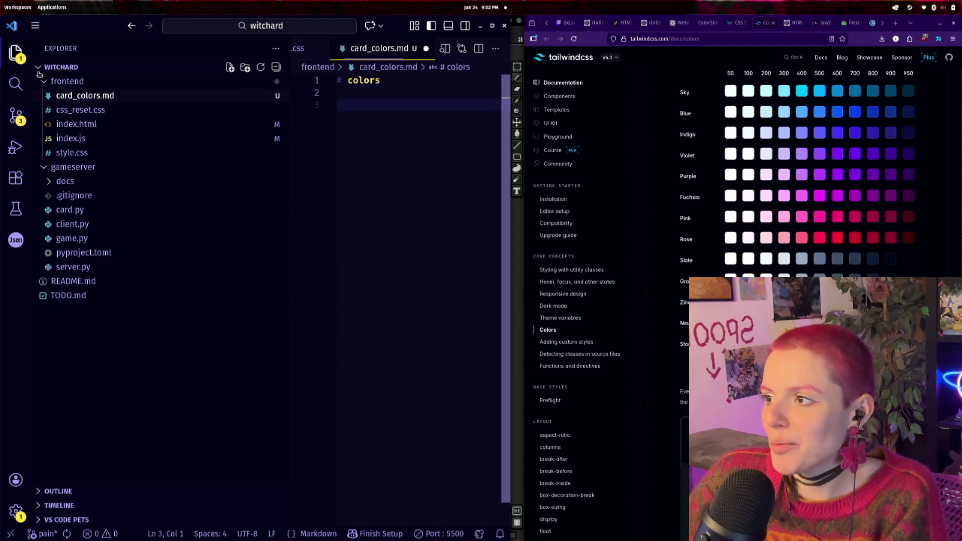
right_click(117, 96)
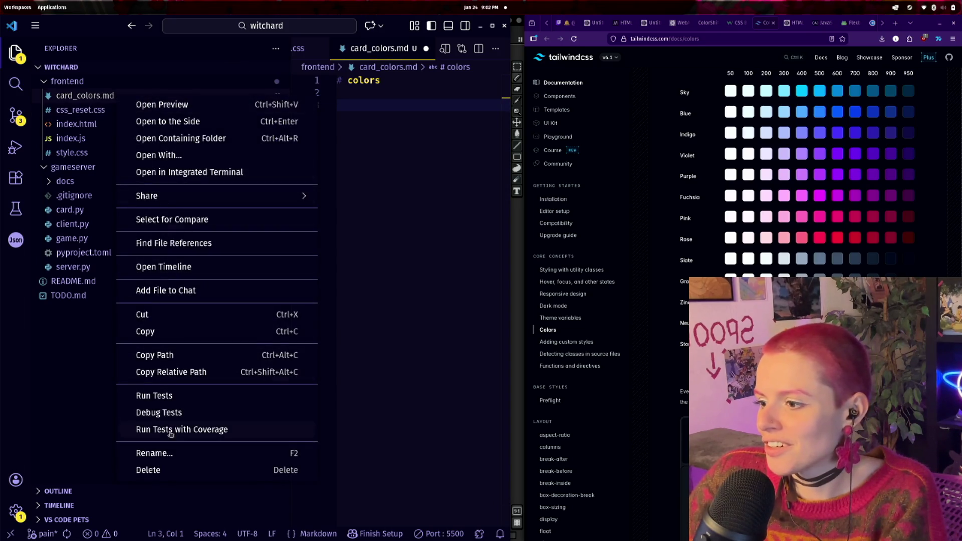
click(173, 454)
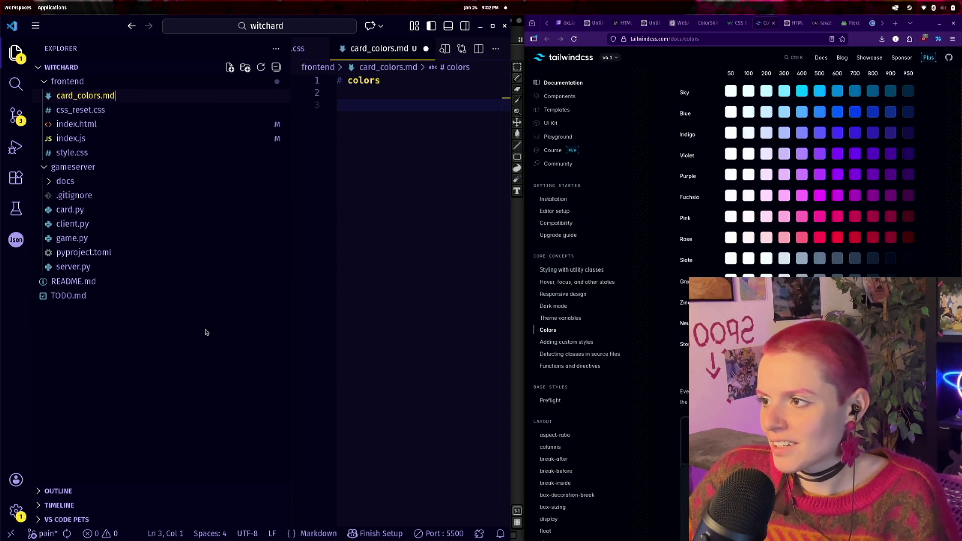
key(BackSpace)
key(BackSpace)
text(c)
key(Return)
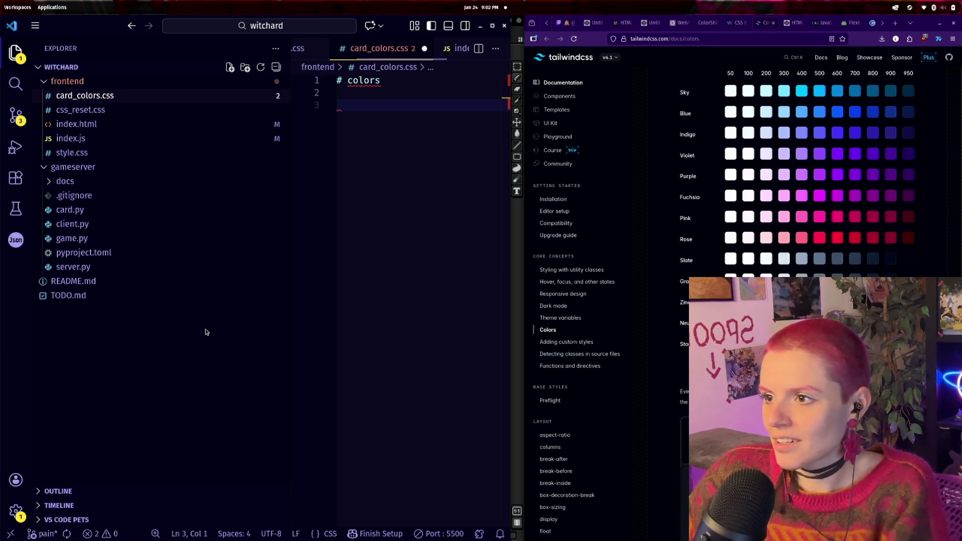
key(ctrl+a)
key(BackSpace)
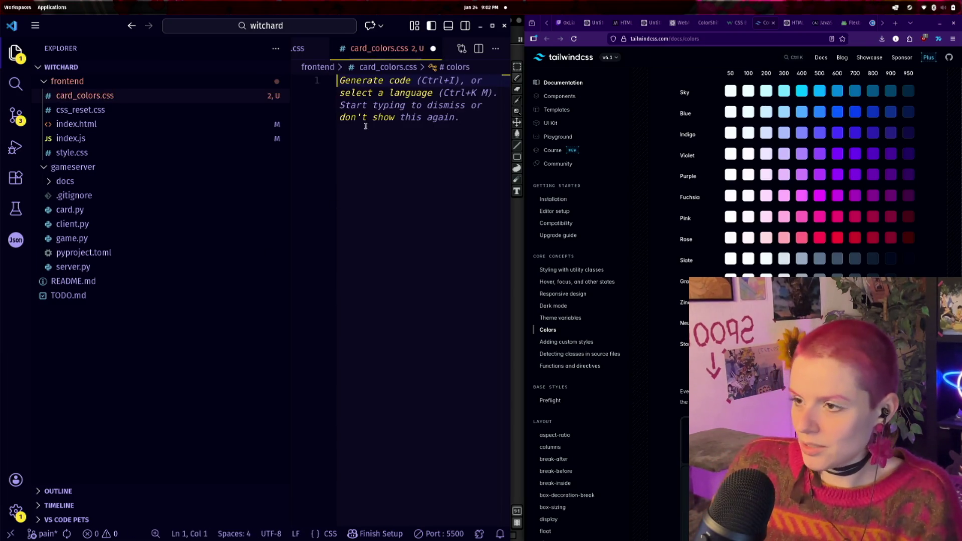
- Paste the pink oklch value as a --pink: declaration in card_colors.css and save
key(Return)
key(ctrl+v)
drag(289, 130, 141, 129)
click(189, 93)
key(ctrl+Tab)
key(ctrl+Tab)
text(--)
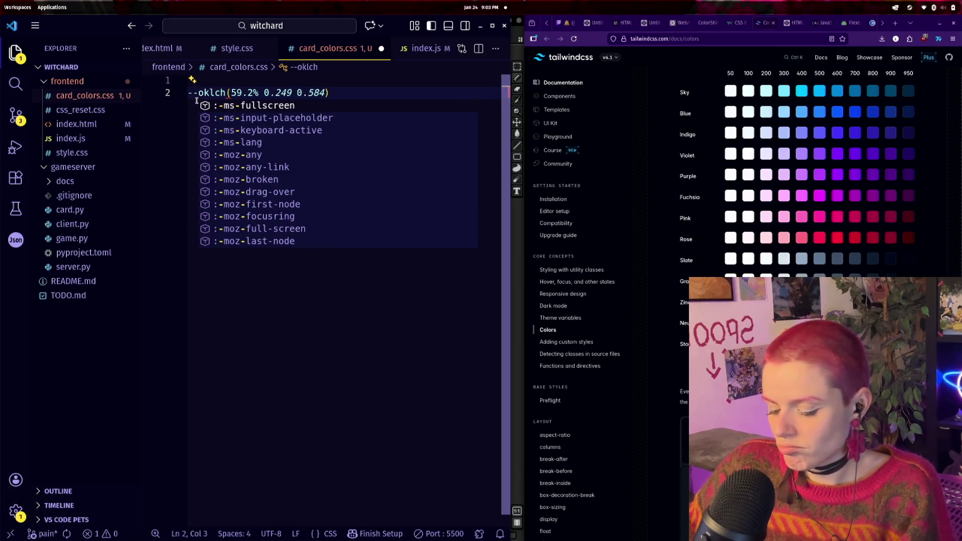
text(pink:)
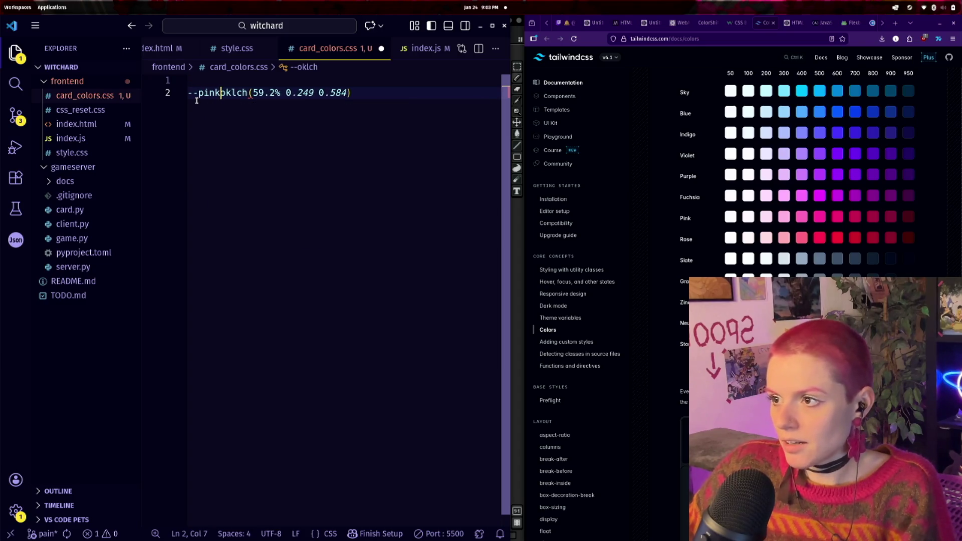
key(ctrl+s)
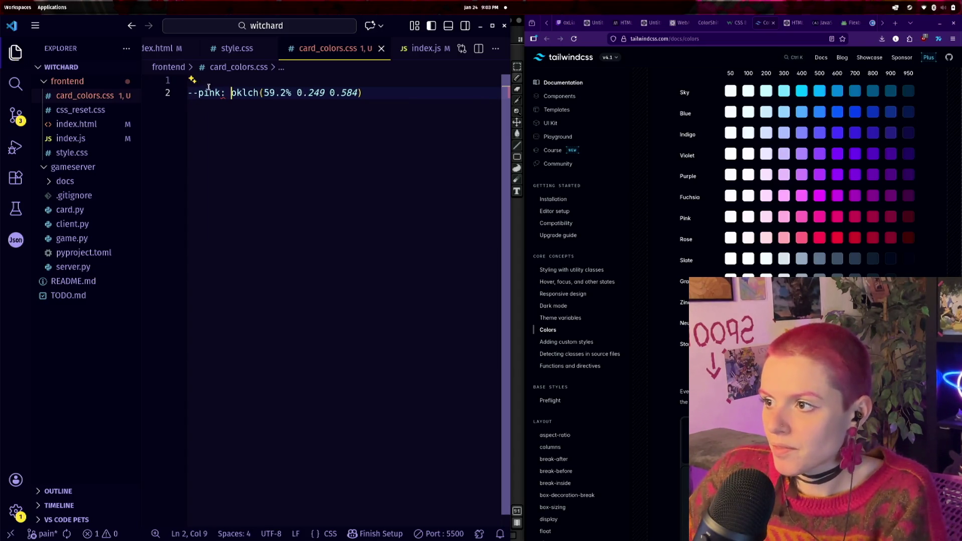
- Wrap the --pink declaration inside an indented :root { } block
click(208, 83)
text(:root)
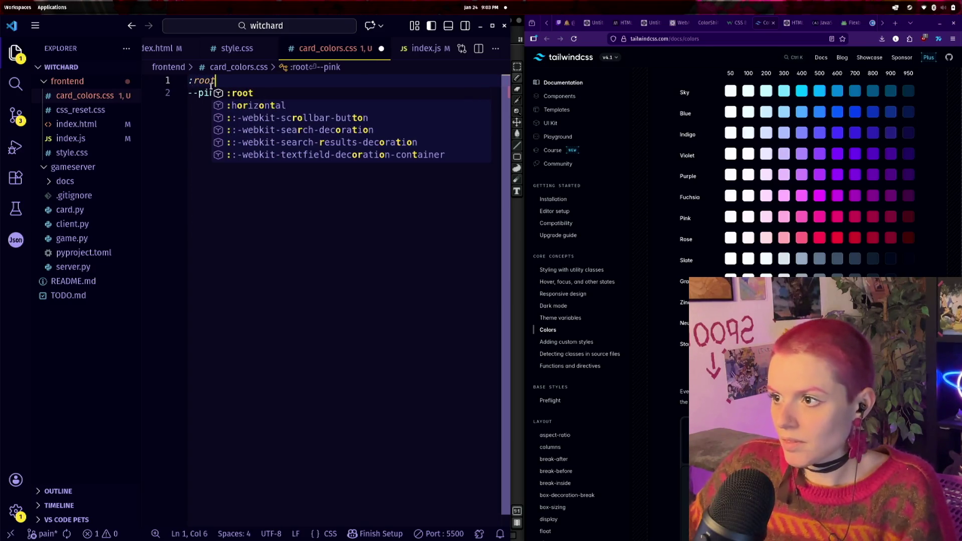
text({#)
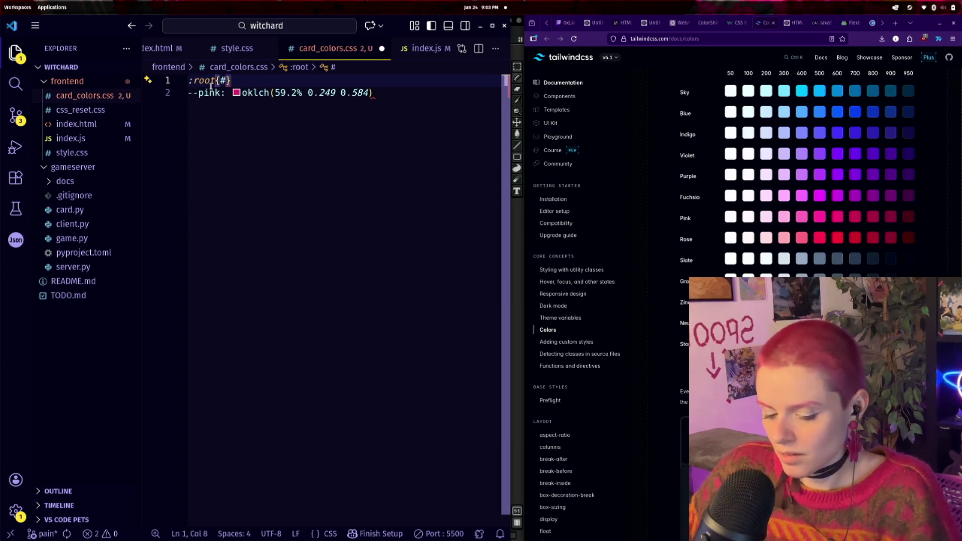
key(BackSpace)
key(Return)
drag(382, 116, 189, 116)
key(ctrl+x)
click(211, 97)
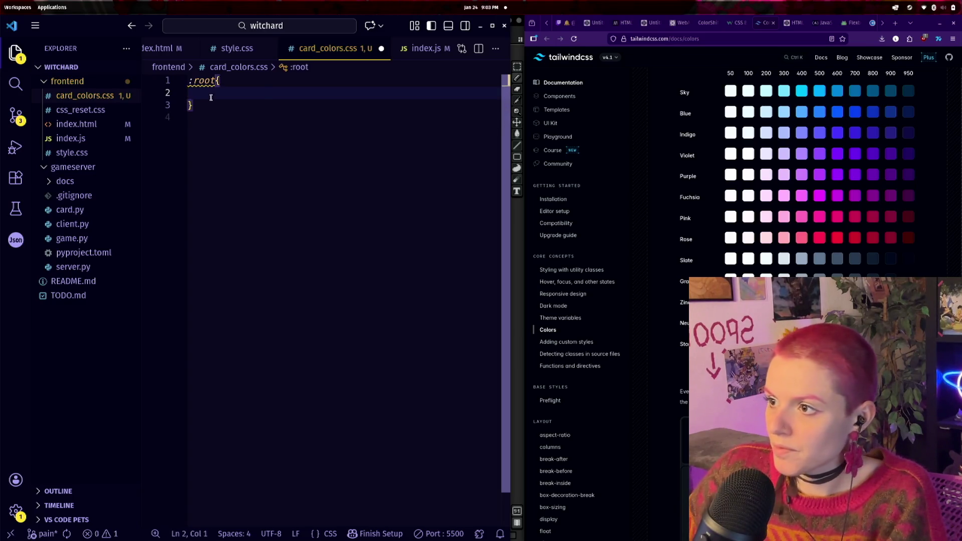
key(ctrl+v)
click(270, 133)
click(193, 94)
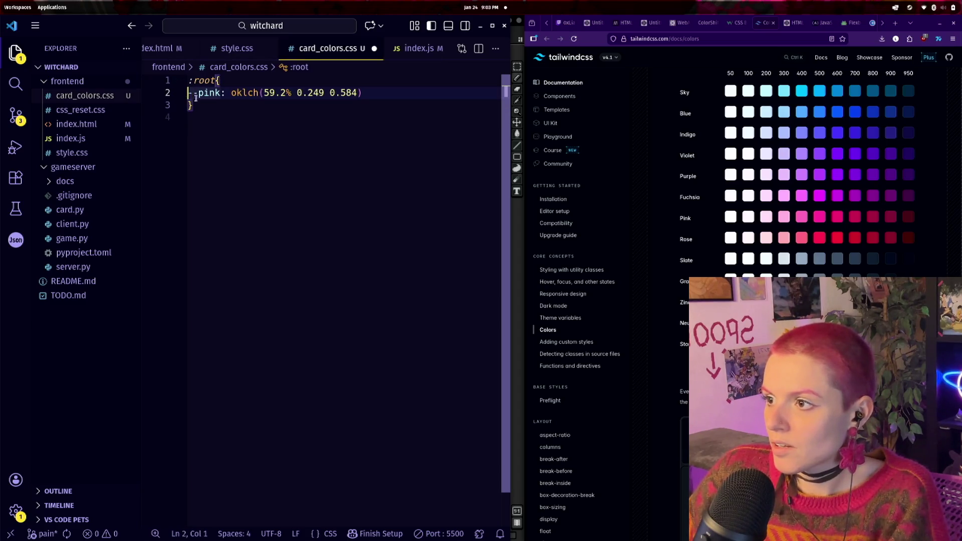
key(Tab)
click(258, 120)
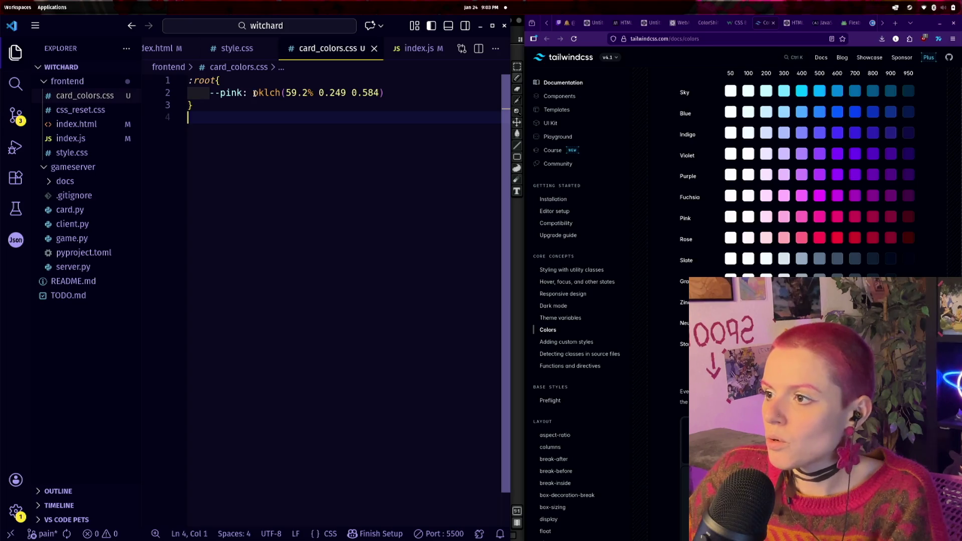
click(236, 48)
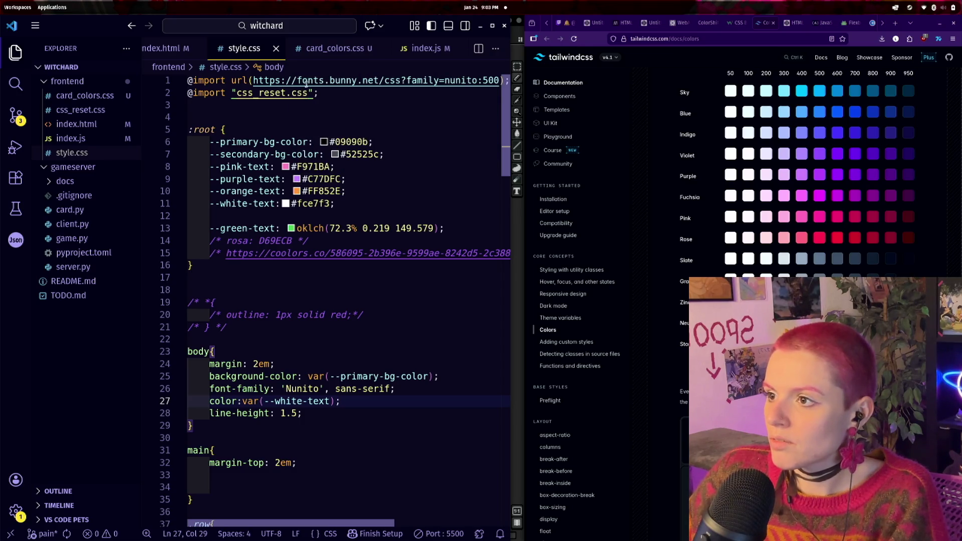
- Cut the --pink declaration from card_colors.css and remove a blank line in style.css's :root
key(ctrl+Tab)
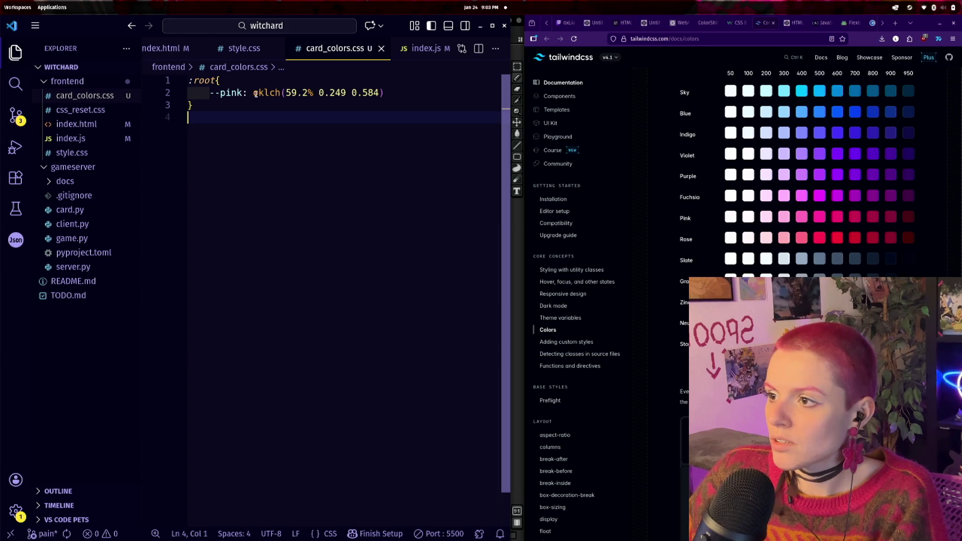
drag(211, 94, 382, 95)
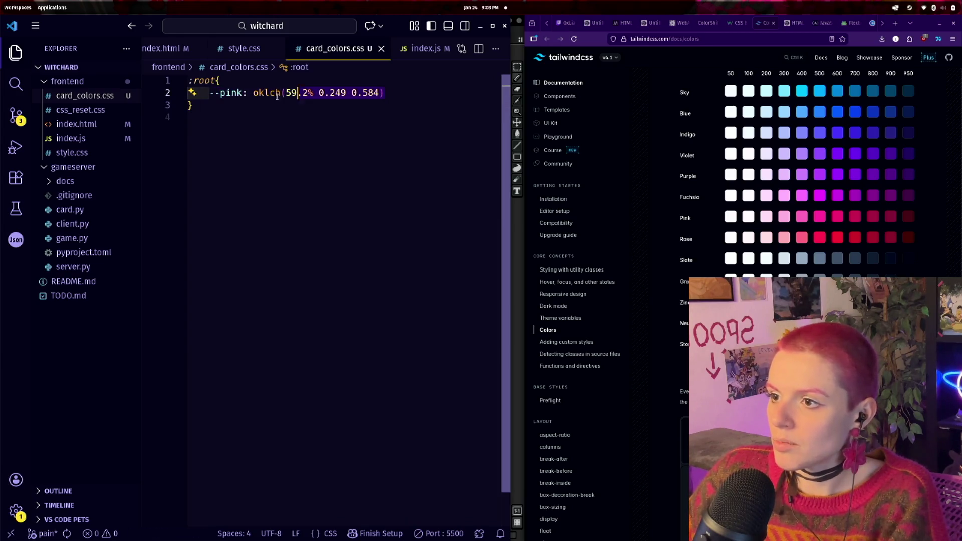
key(BackSpace)
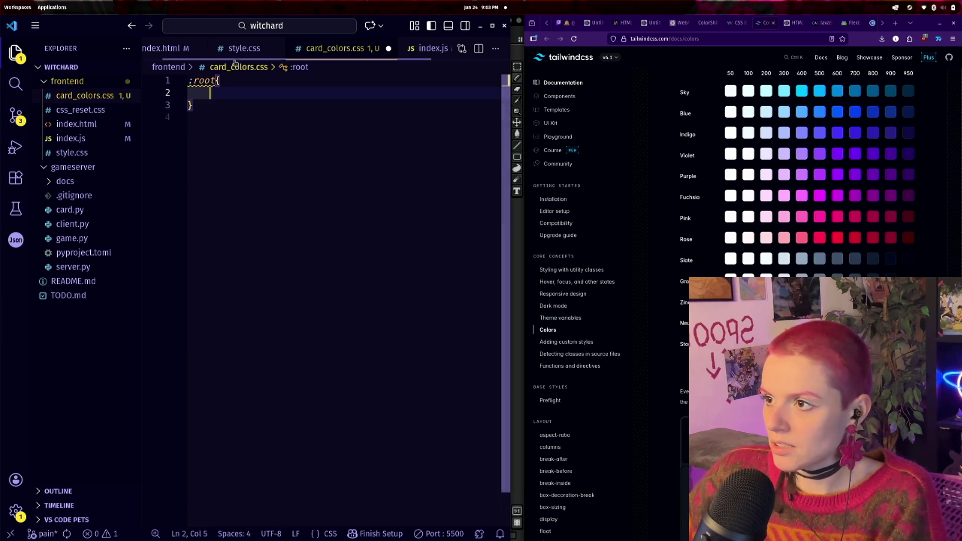
click(239, 50)
click(363, 217)
key(BackSpace)
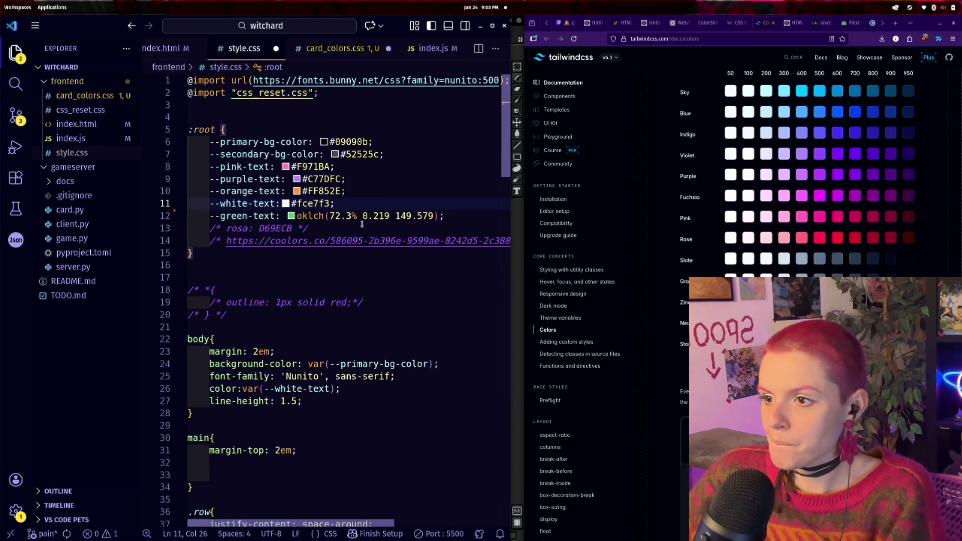
- Paste the --pink declaration at the end of style.css's :root variables and save
click(187, 253)
key(Return)
key(Return)
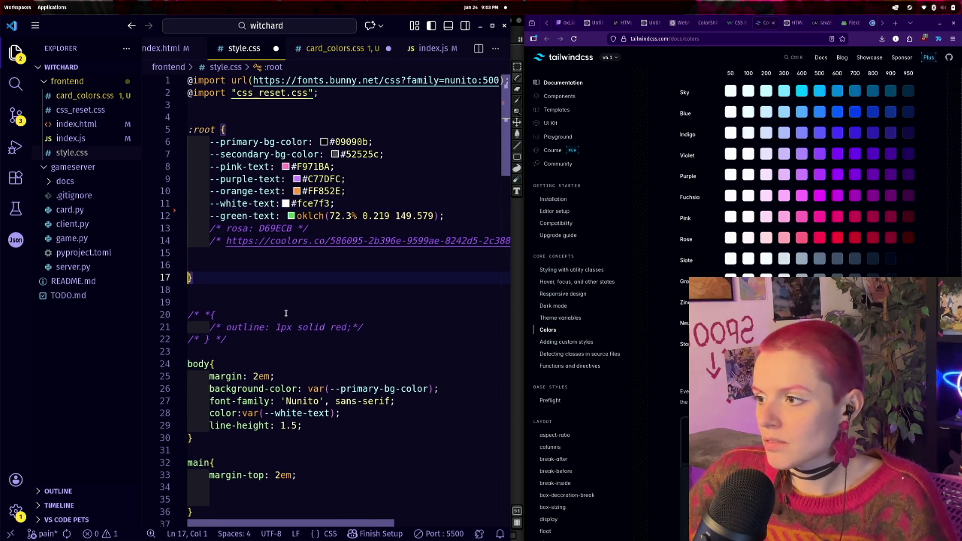
key(Down)
key(Up)
key(Up)
key(Up)
key(Tab)
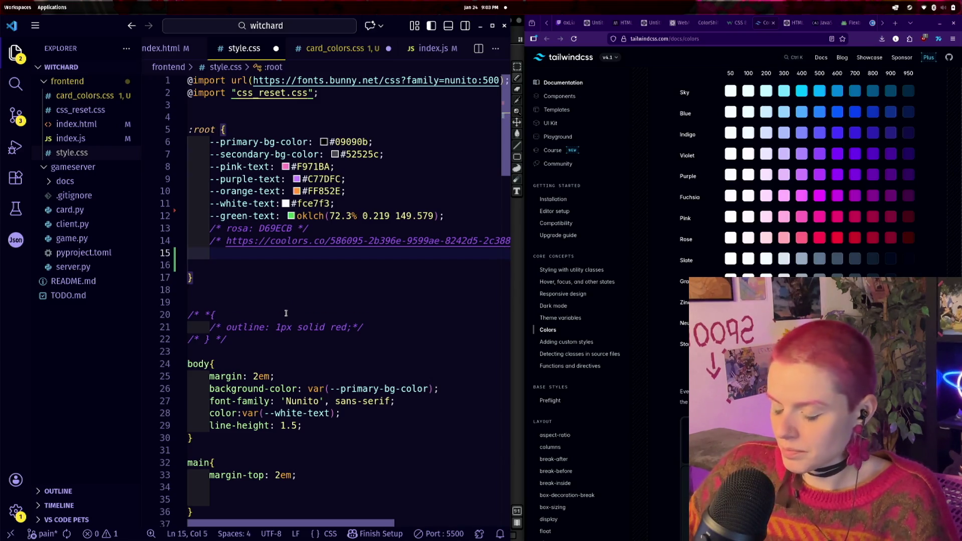
key(ctrl+v)
click(327, 315)
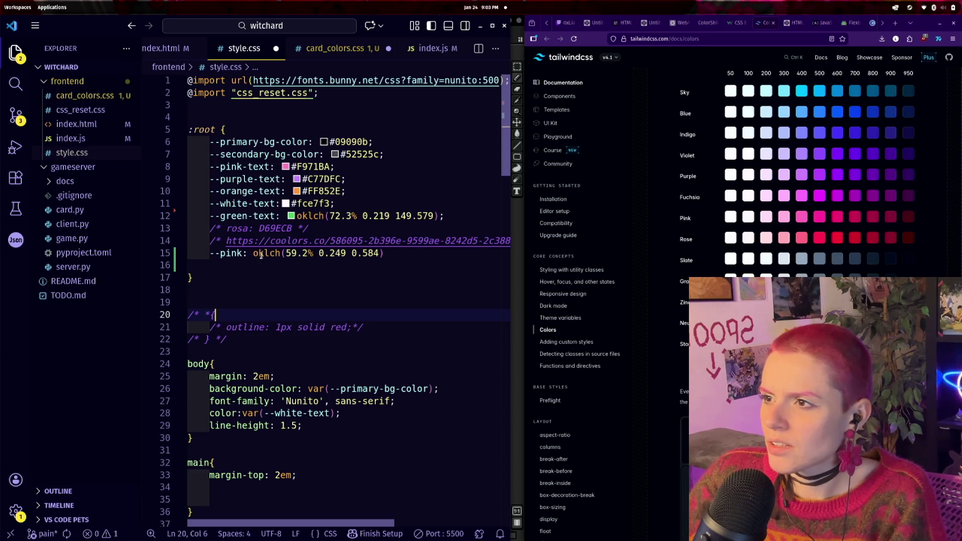
key(ctrl+s)
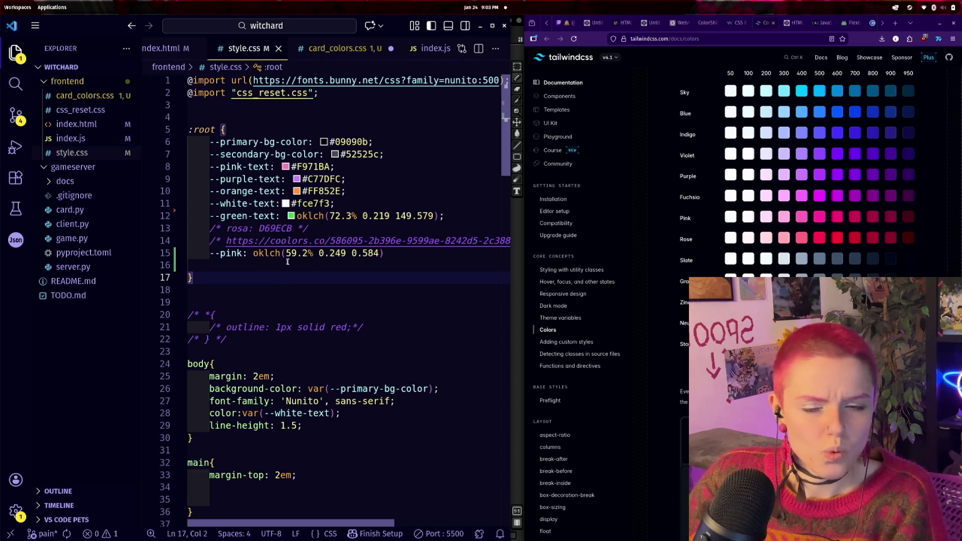
- End the --pink line with a semicolon, then move it back into card_colors.css and save
mouse_move(834, 219)
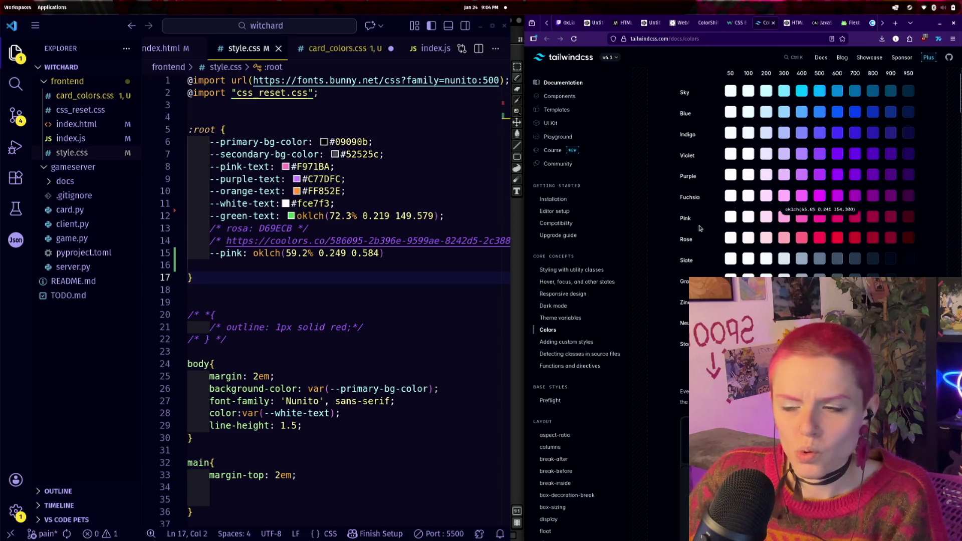
drag(385, 254, 251, 241)
key(ctrl+v)
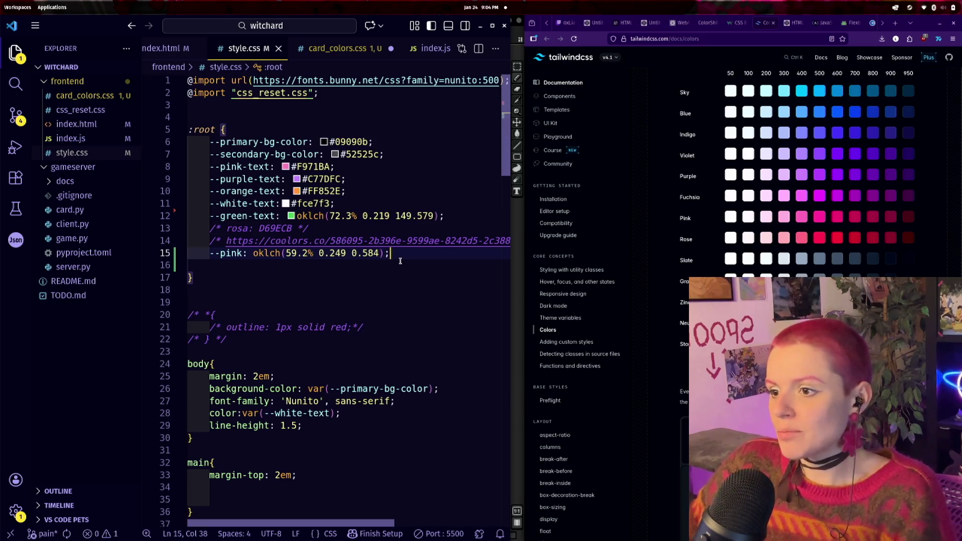
text(;)
key(Down)
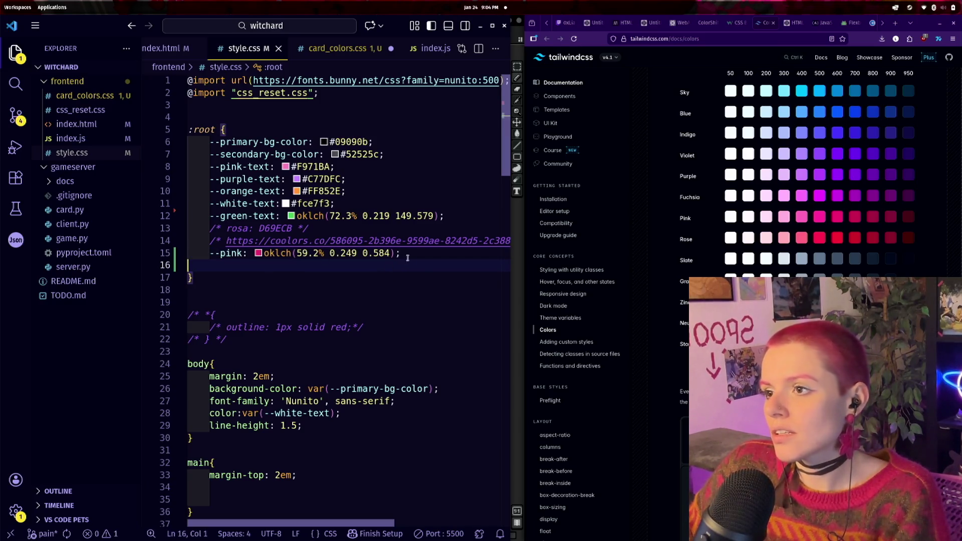
drag(407, 257, 210, 253)
key(BackSpace)
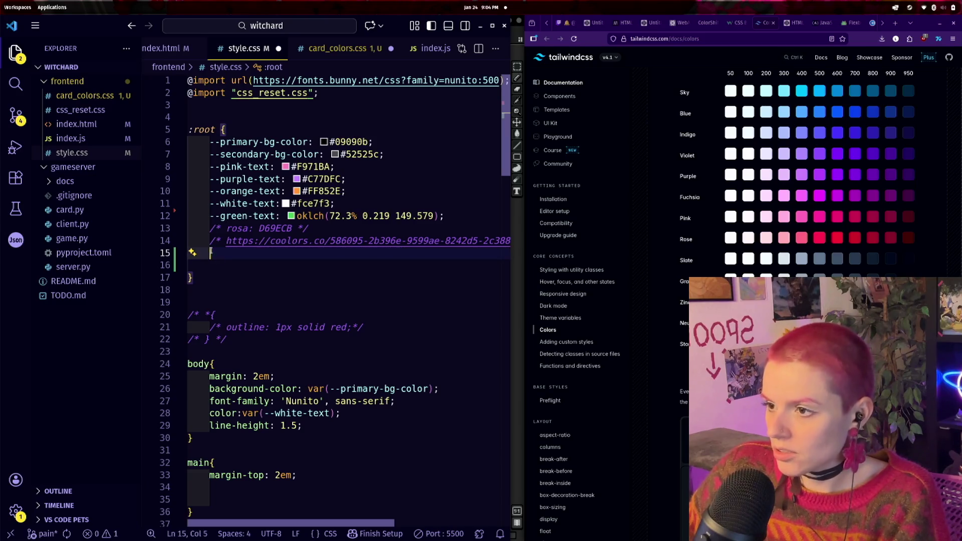
key(ctrl+Page_Down)
key(ctrl+v)
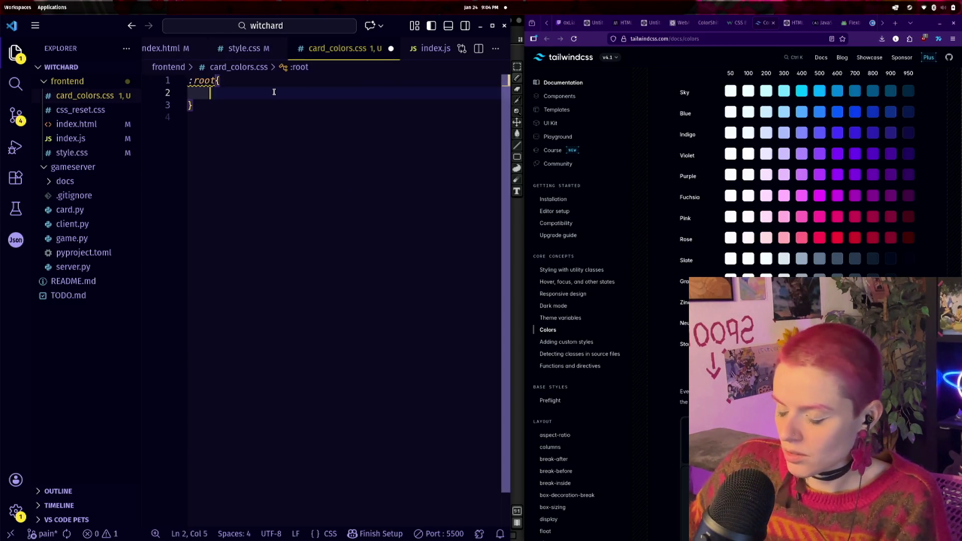
key(ctrl+s)
- Convert the --pink value to hex #e60076 with the colour picker and save card_colors.css
click(266, 121)
mouse_move(258, 92)
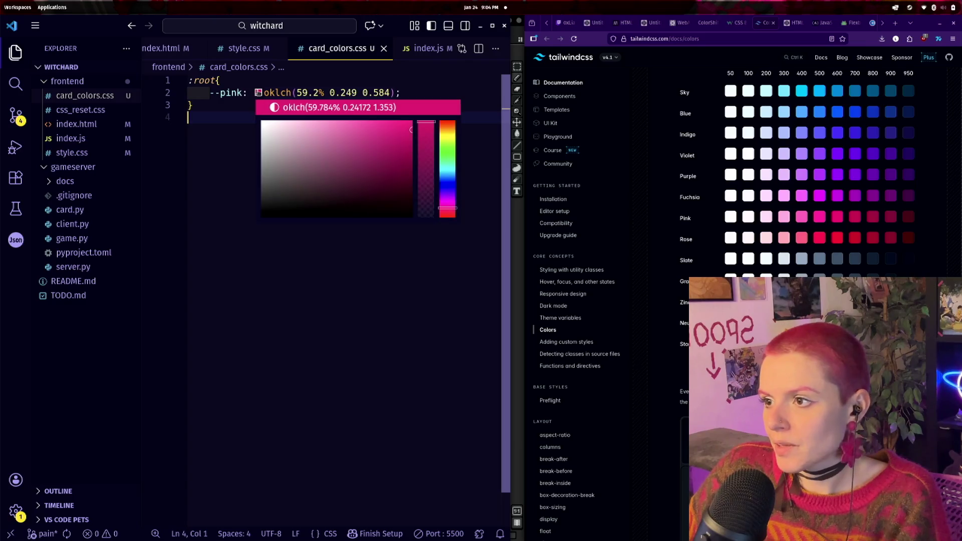
click(302, 109)
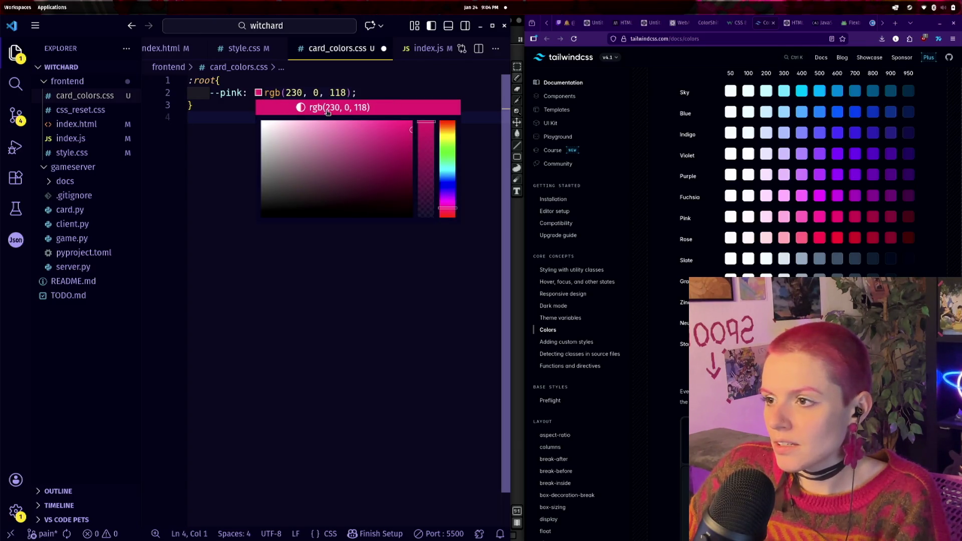
click(328, 111)
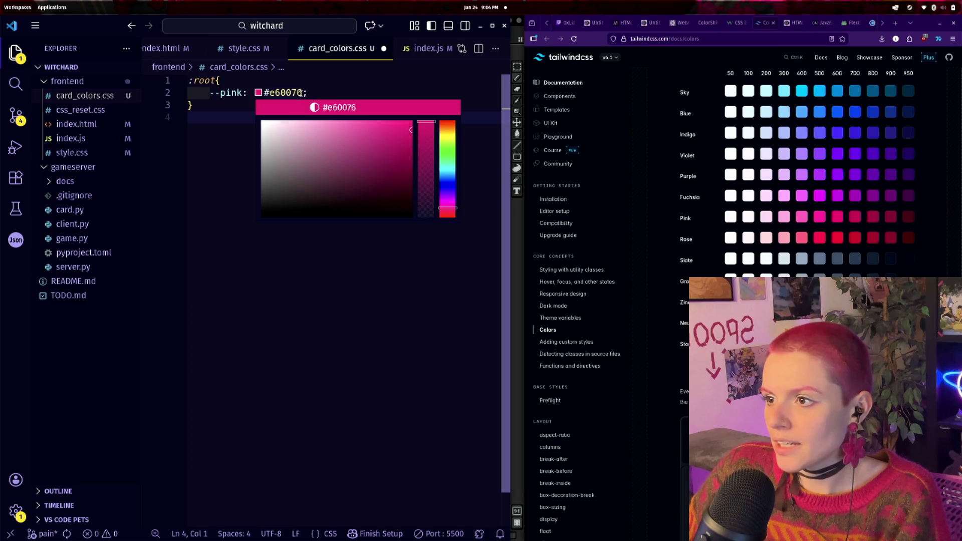
drag(266, 93, 301, 93)
key(ctrl+s)
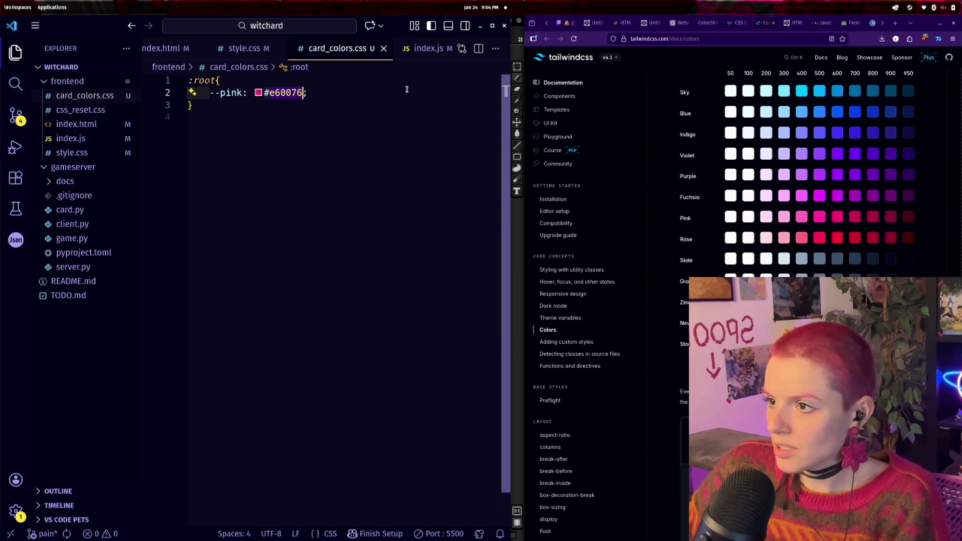
key(alt+Tab)
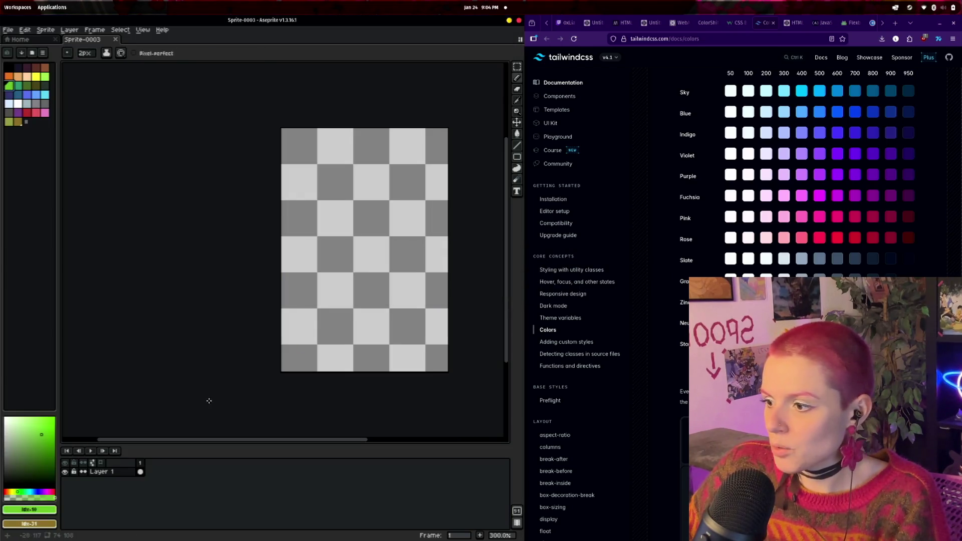
- Set the drawing colour to #e60076 and add it to the palette
click(46, 509)
click(131, 447)
text(e60076)
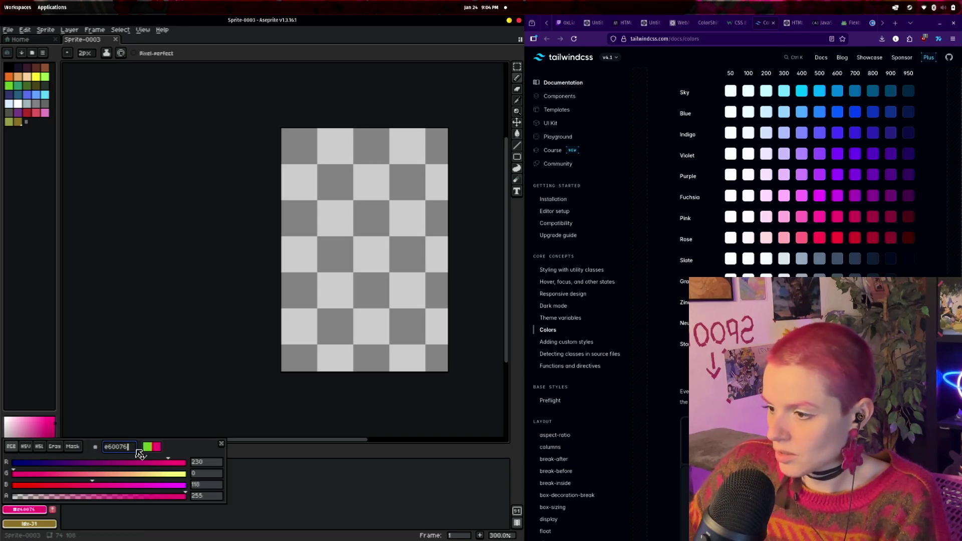
click(52, 510)
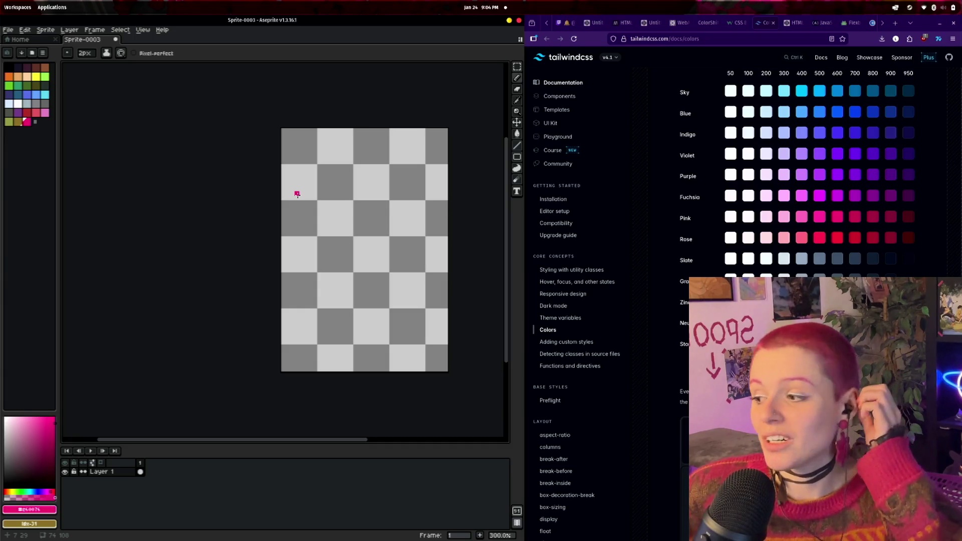
- Select the Line tool and open its brush size setting
scroll(297, 194, up, 1)
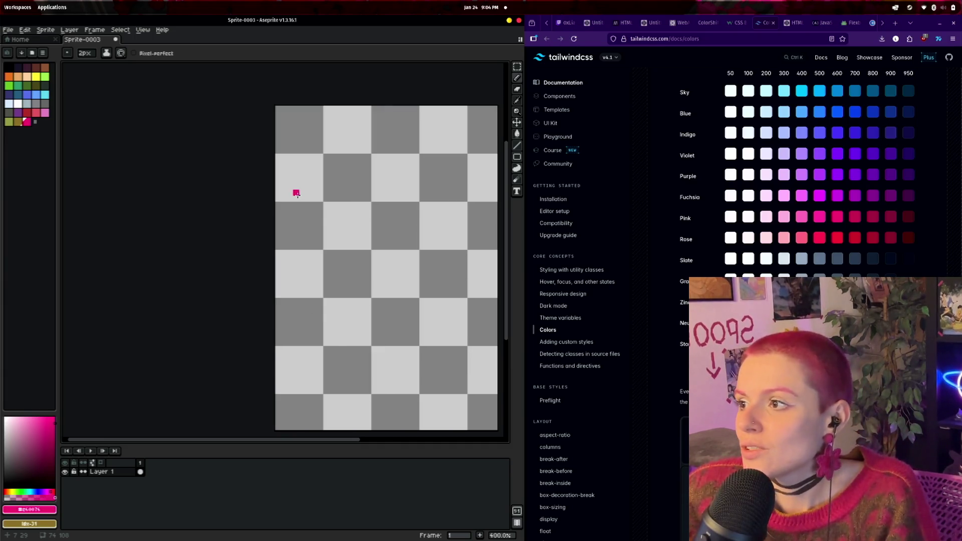
scroll(328, 227, down, 1)
drag(334, 230, 260, 221)
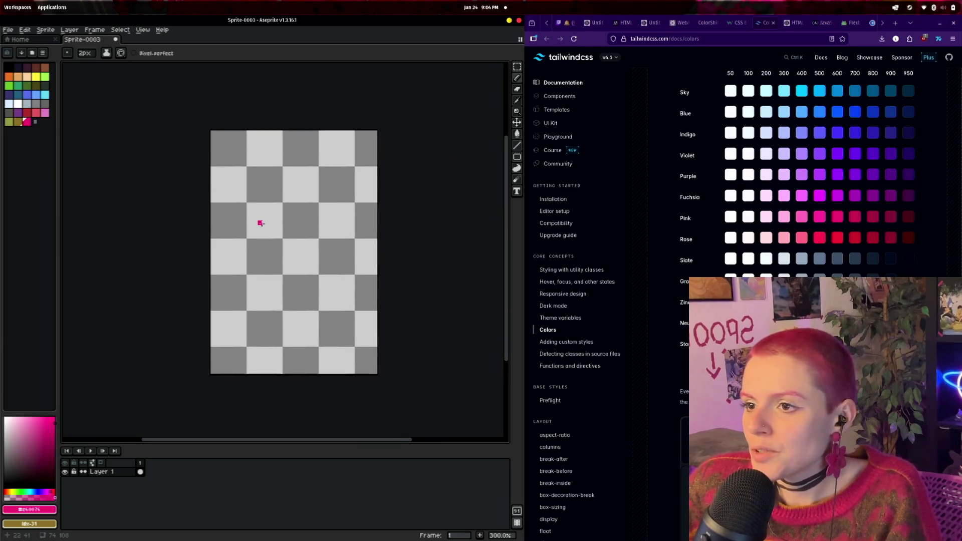
scroll(263, 223, up, 1)
scroll(411, 205, down, 1)
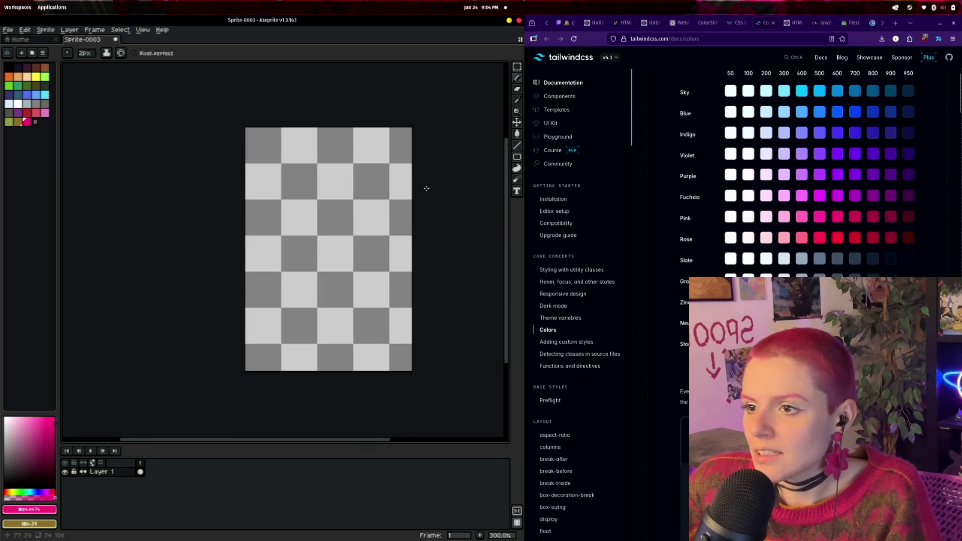
click(518, 149)
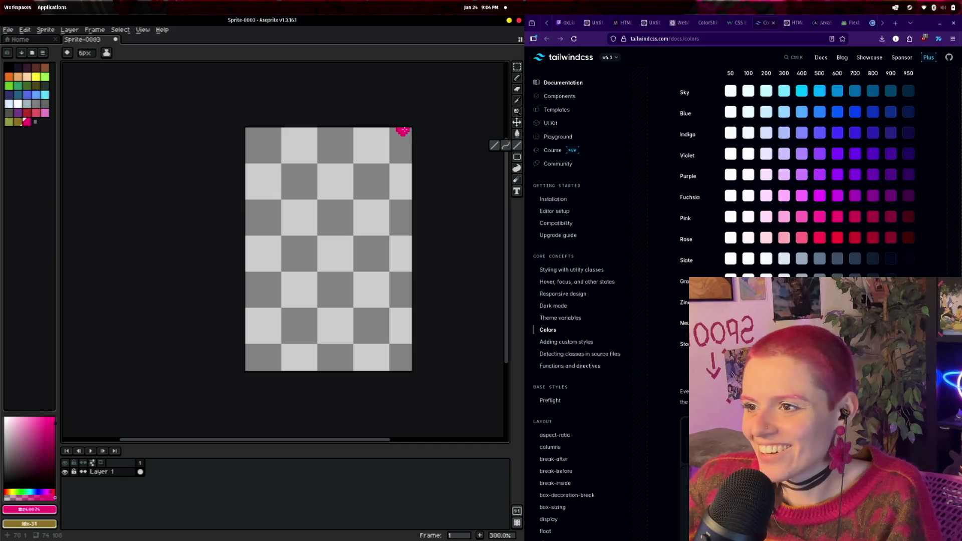
scroll(406, 131, up, 1)
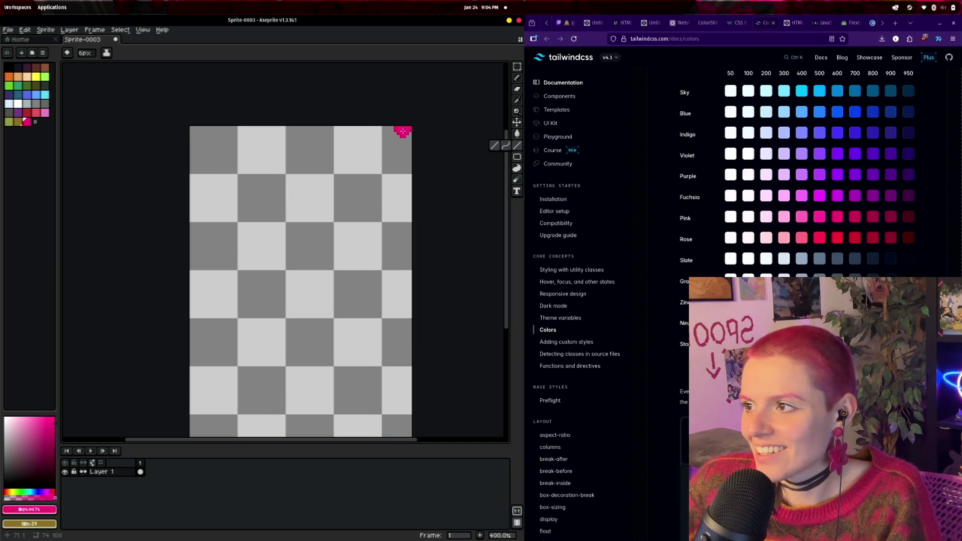
click(84, 52)
- Use a 5px brush to draw pink lines along the right, top, left and bottom edges
text(5)
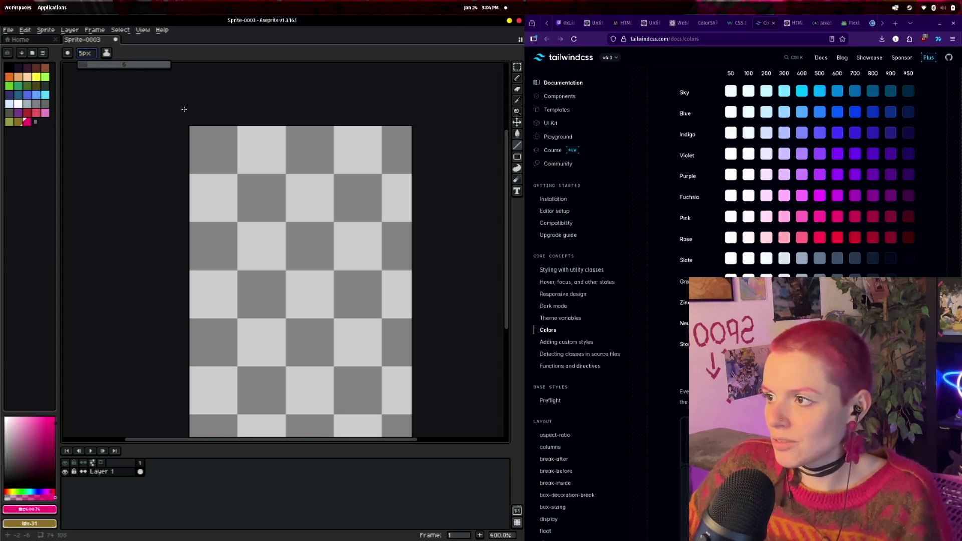
key(Return)
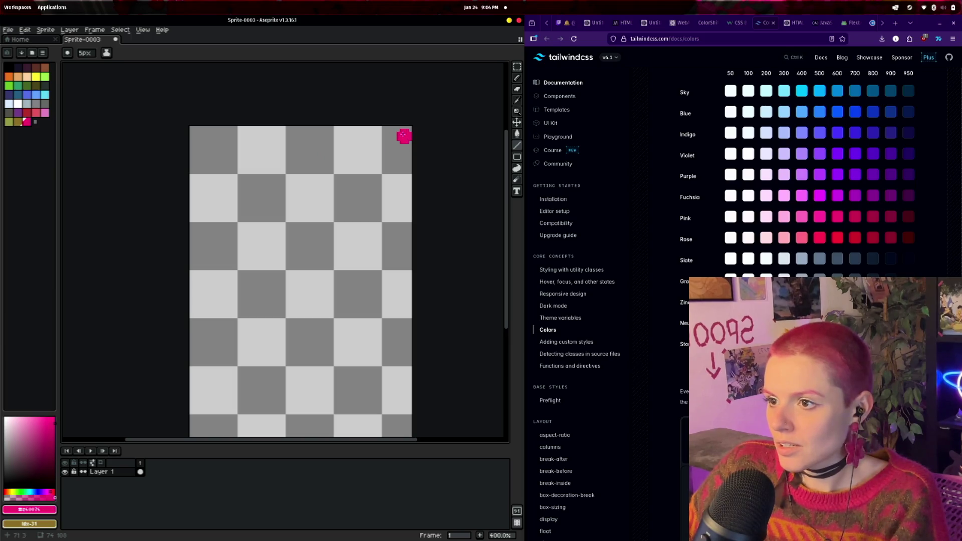
mouse_move(403, 129)
mouse_down()
mouse_move(405, 432)
mouse_move(392, 420)
mouse_up()
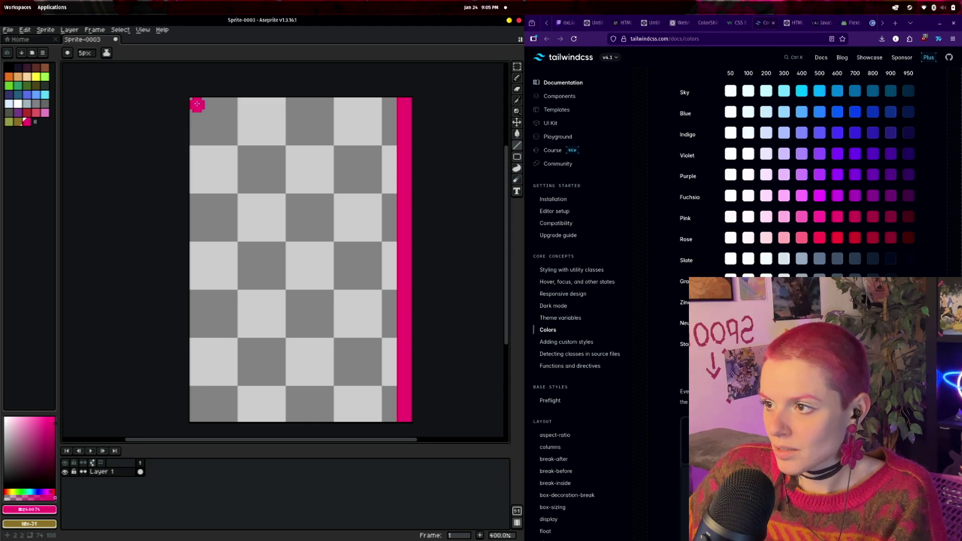
drag(194, 104, 404, 104)
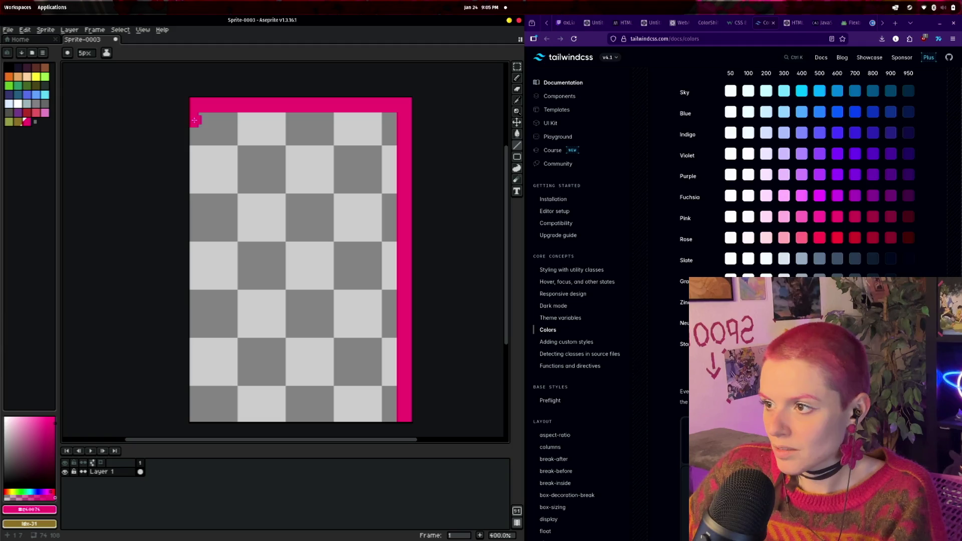
drag(195, 112, 176, 419)
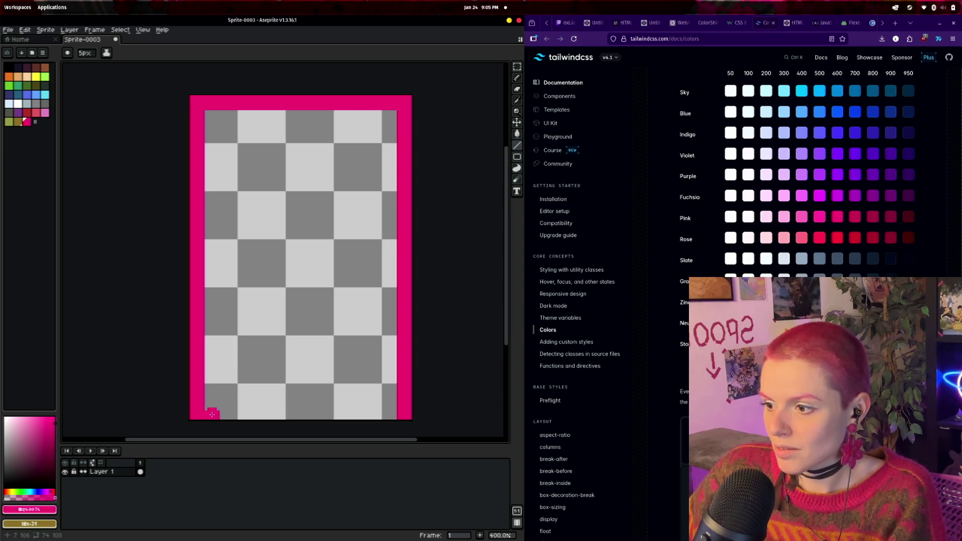
drag(213, 413, 416, 434)
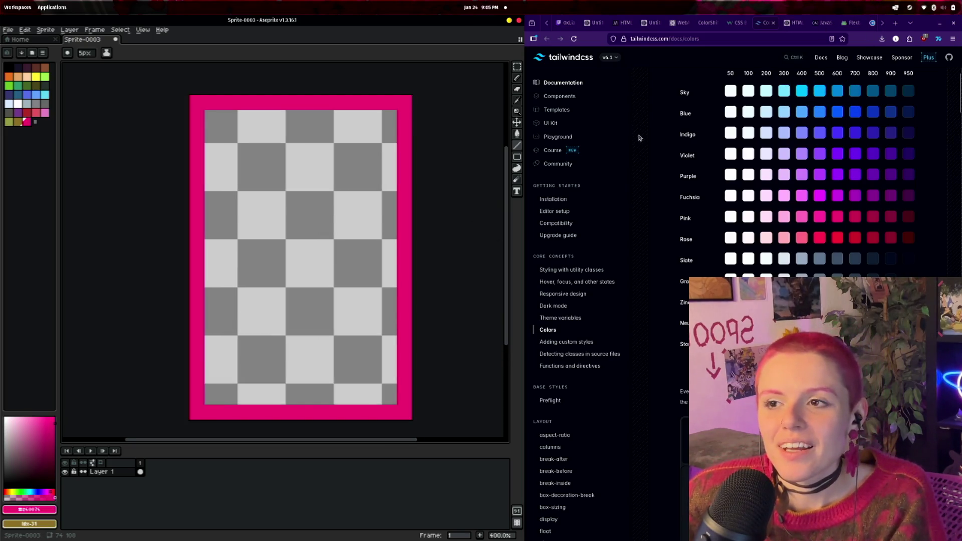
- Switch the right-hand browser to the streaming channel page, leaving the sprite unchanged
scroll(689, 32, up, 3)
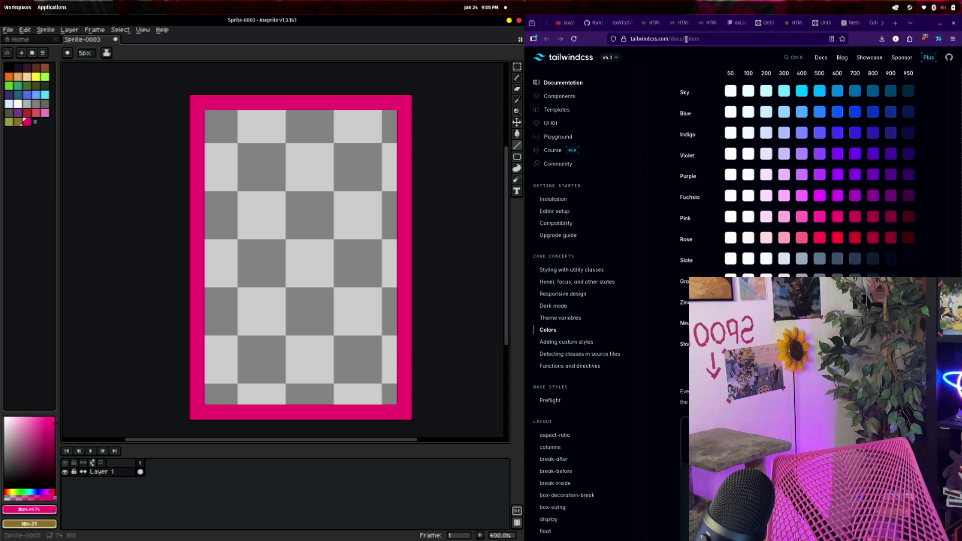
mouse_move(173, 100)
mouse_down()
mouse_move(214, 150)
mouse_move(273, 263)
mouse_up()
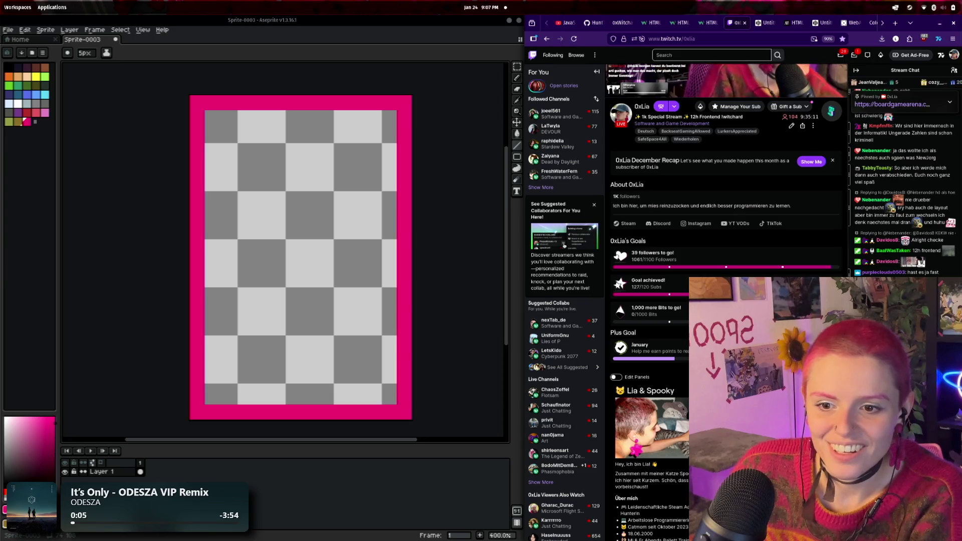
- Open poke-holo.simey.me's Reverse Holo cards and move that tab into the right browser window
key(ctrl+n)
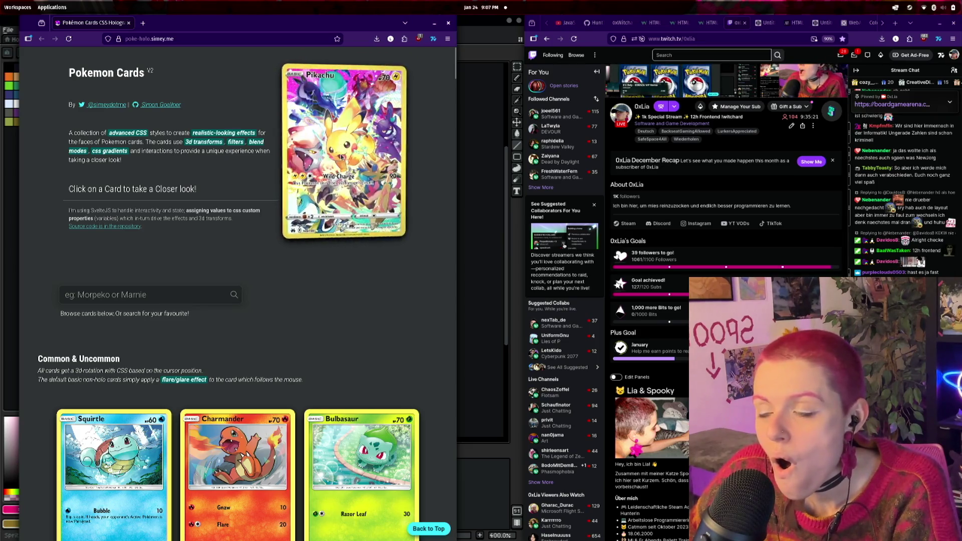
scroll(362, 279, down, 5)
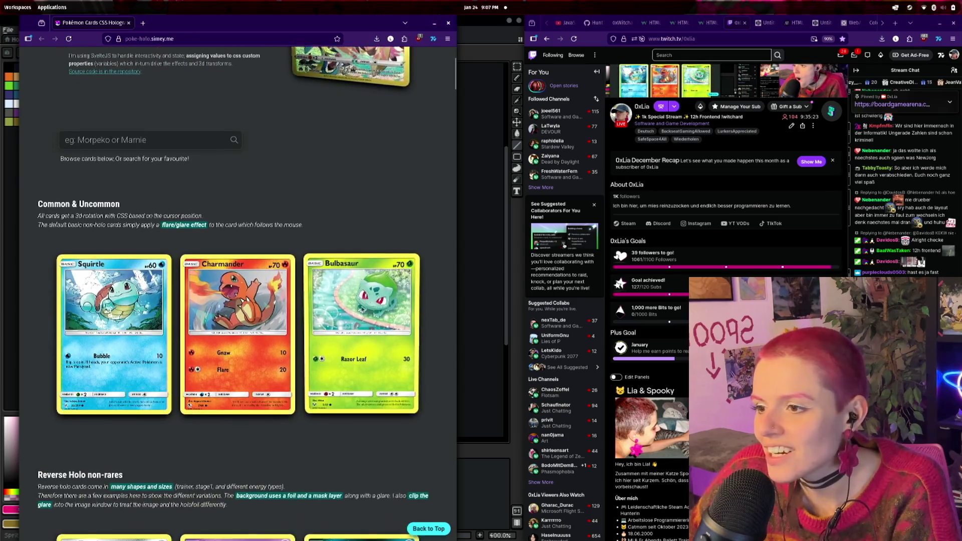
scroll(240, 200, down, 2)
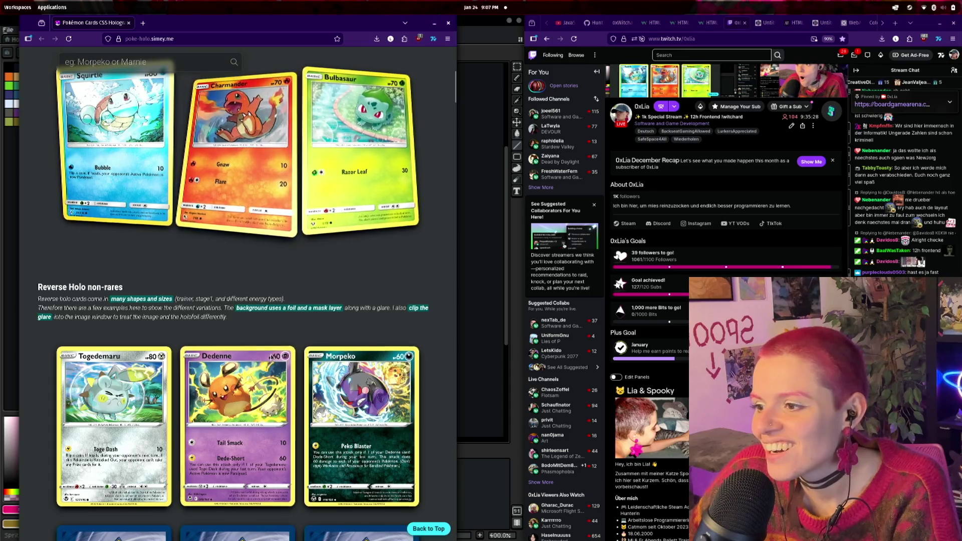
scroll(307, 210, down, 4)
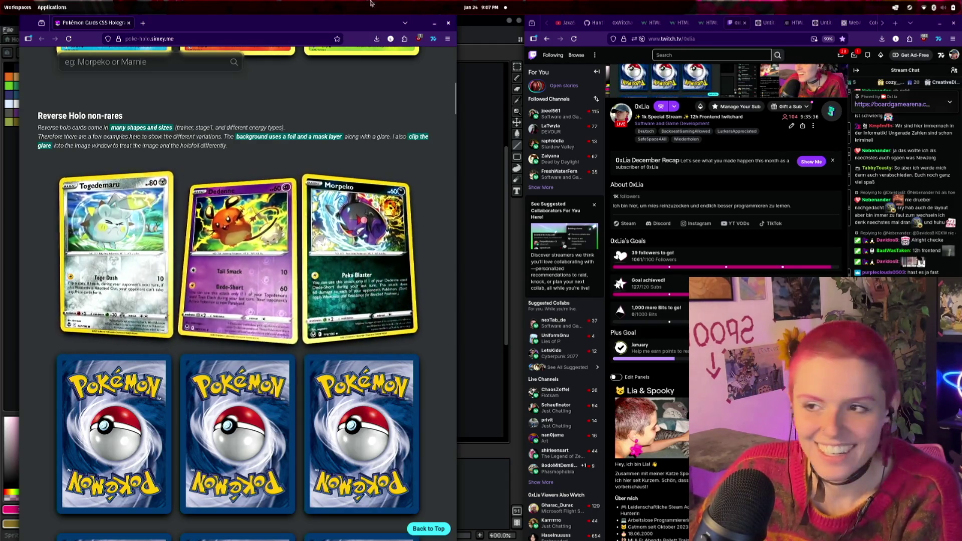
mouse_move(90, 23)
mouse_down()
mouse_move(551, 55)
mouse_move(652, 75)
mouse_move(641, 50)
mouse_move(608, 24)
mouse_up()
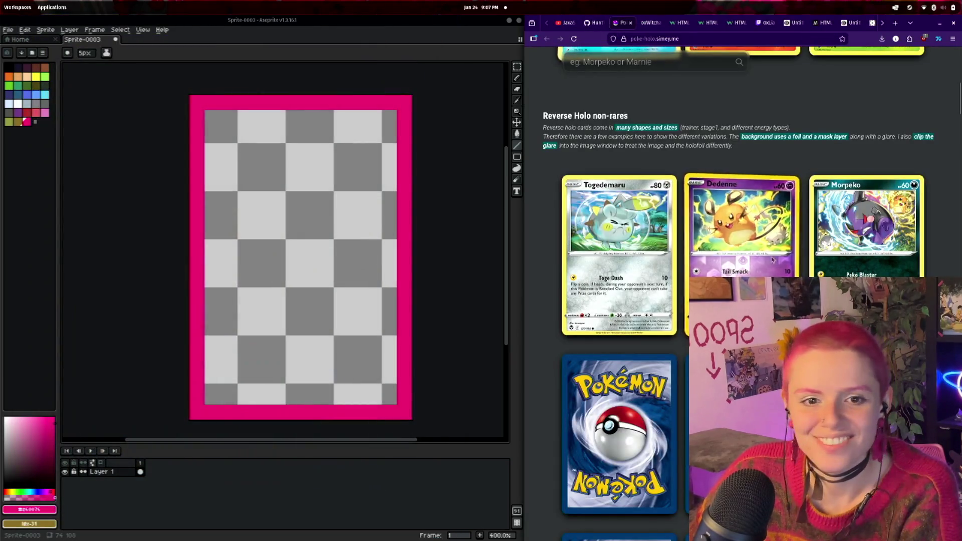
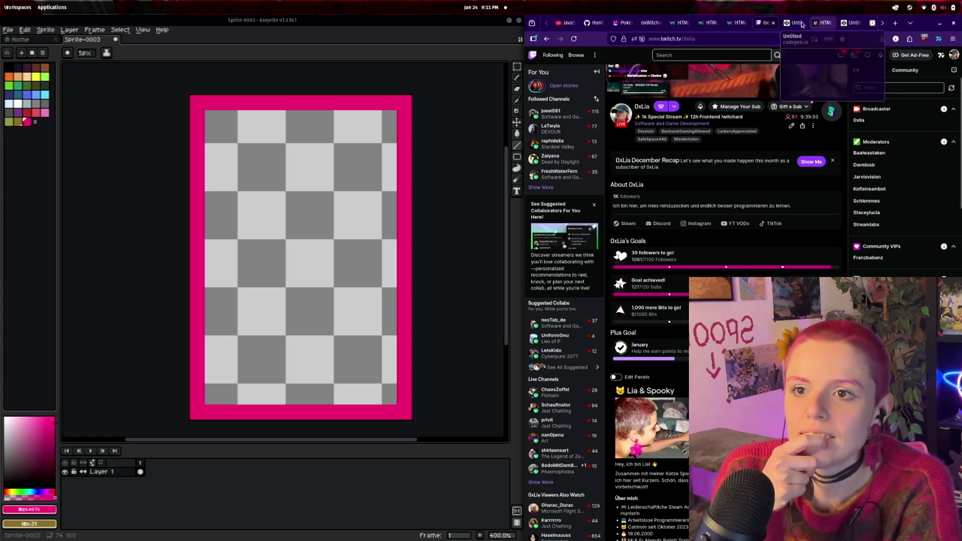
- Show the 0xWitchard Card Game page in Firefox next to the Aseprite card sprite
click(649, 22)
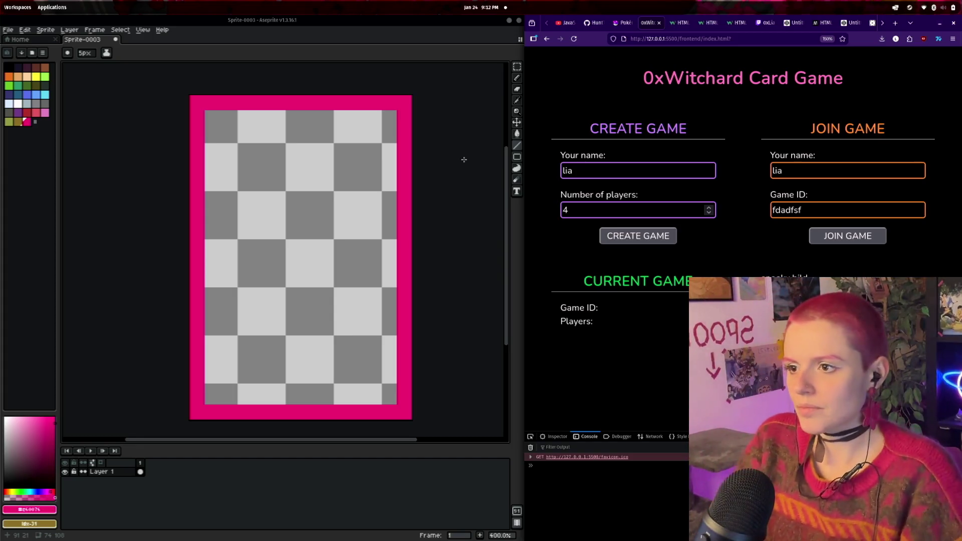
click(221, 186)
- Undo the stray pink dot and rename Layer 1 to 'rand'
key(ctrl+z)
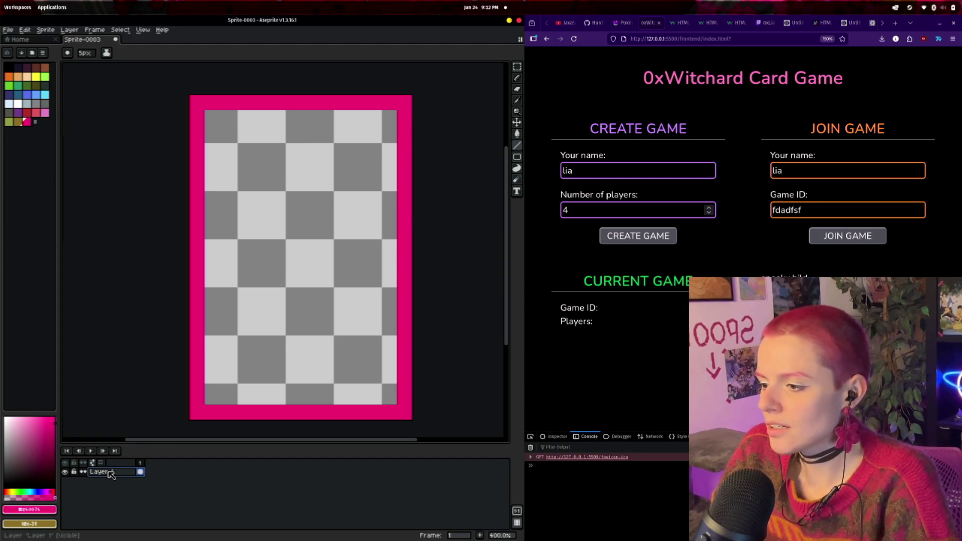
double_click(107, 473)
text(rand)
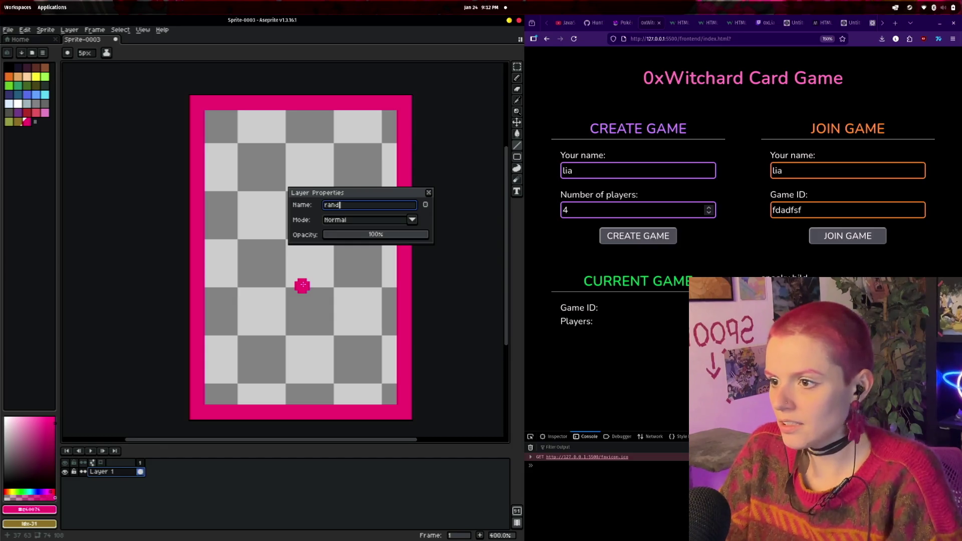
key(Return)
- Add a new layer above rand and name it 'zahl'
right_click(124, 474)
mouse_move(139, 485)
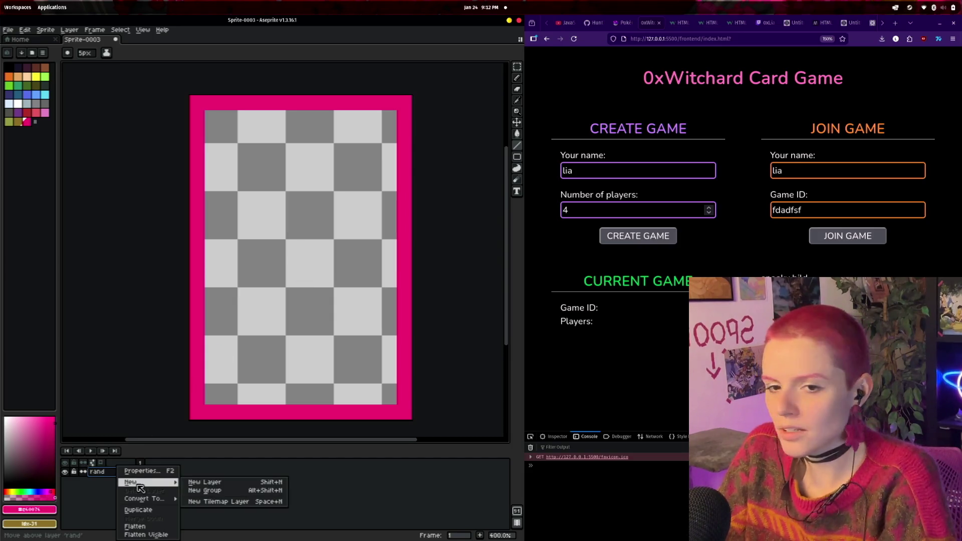
click(203, 482)
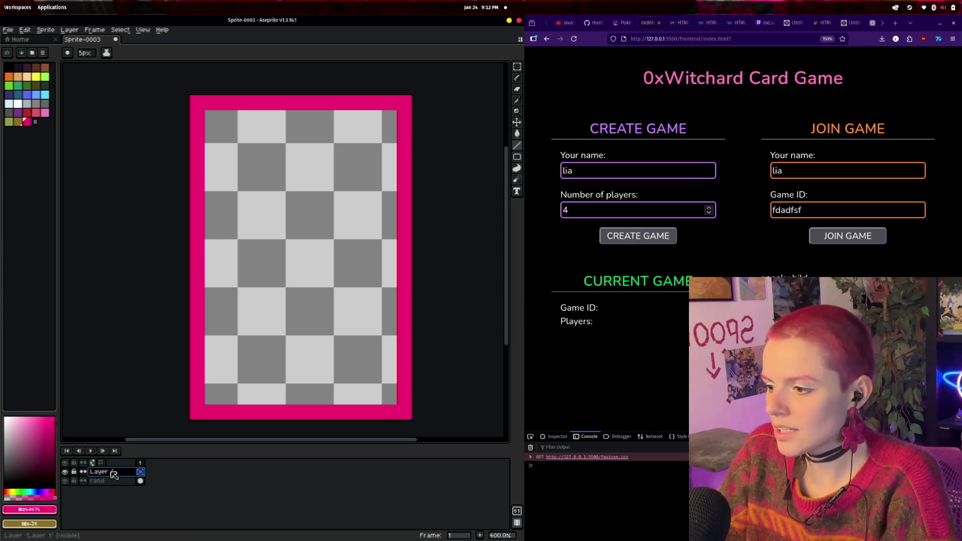
double_click(115, 473)
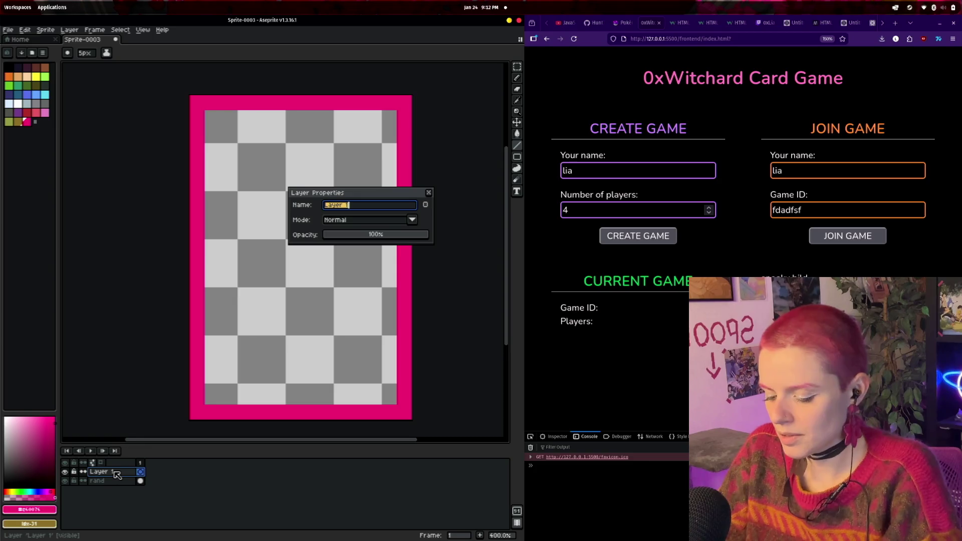
text(zahl)
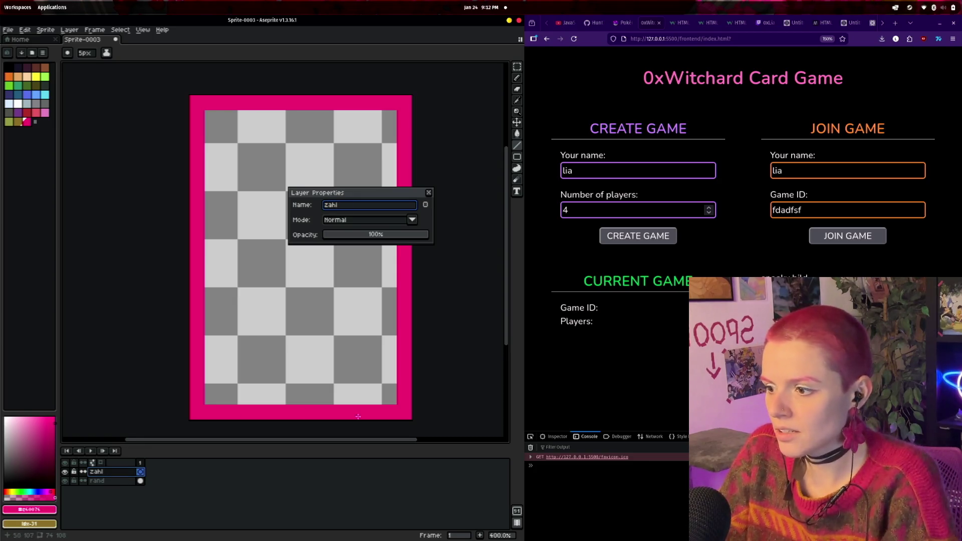
key(Return)
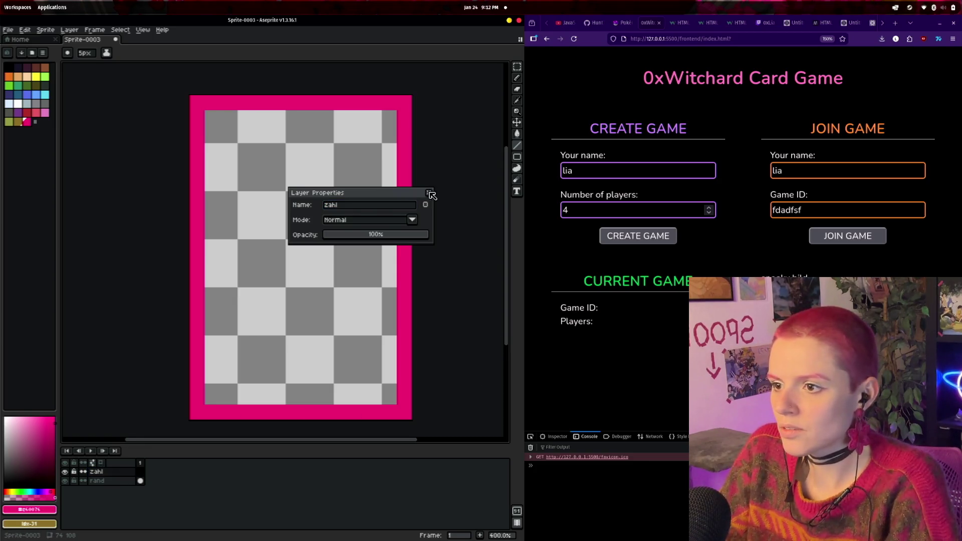
click(429, 193)
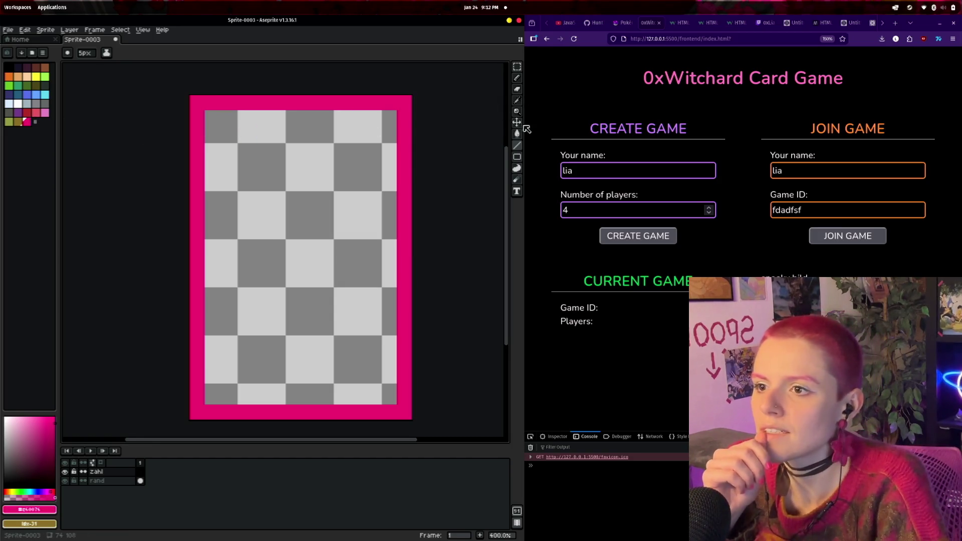
click(517, 191)
- Place the text '0x2' near the card's top centre and commit it
click(296, 135)
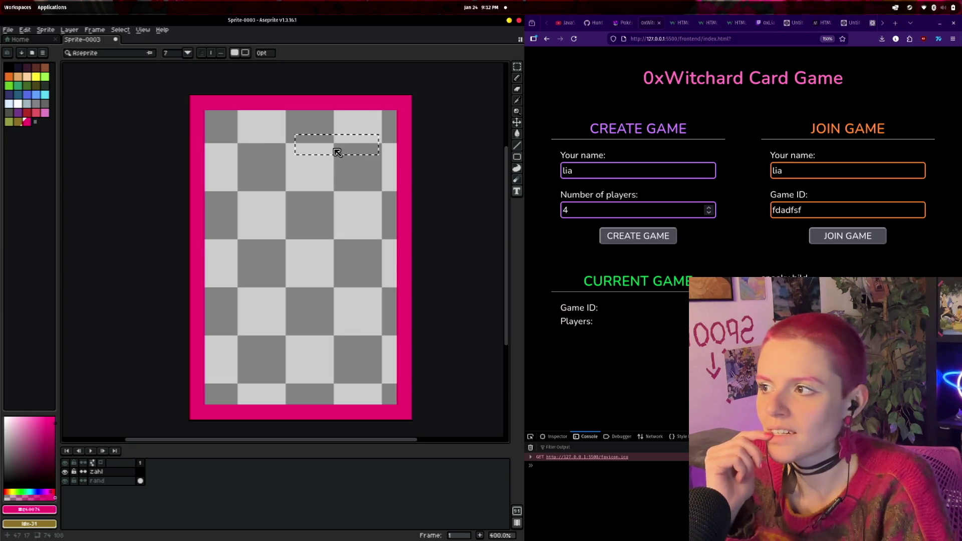
text(0x)
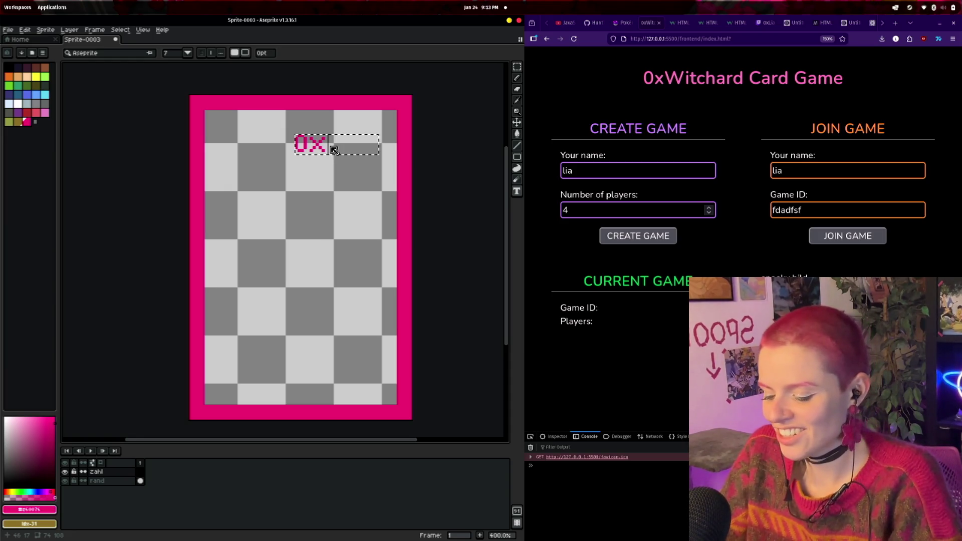
text(2)
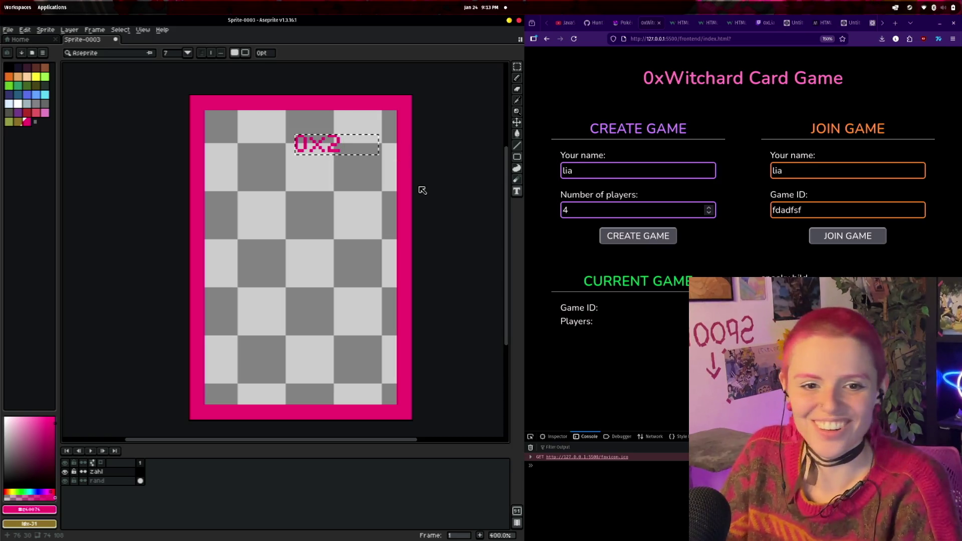
drag(351, 147, 271, 151)
key(Return)
click(474, 147)
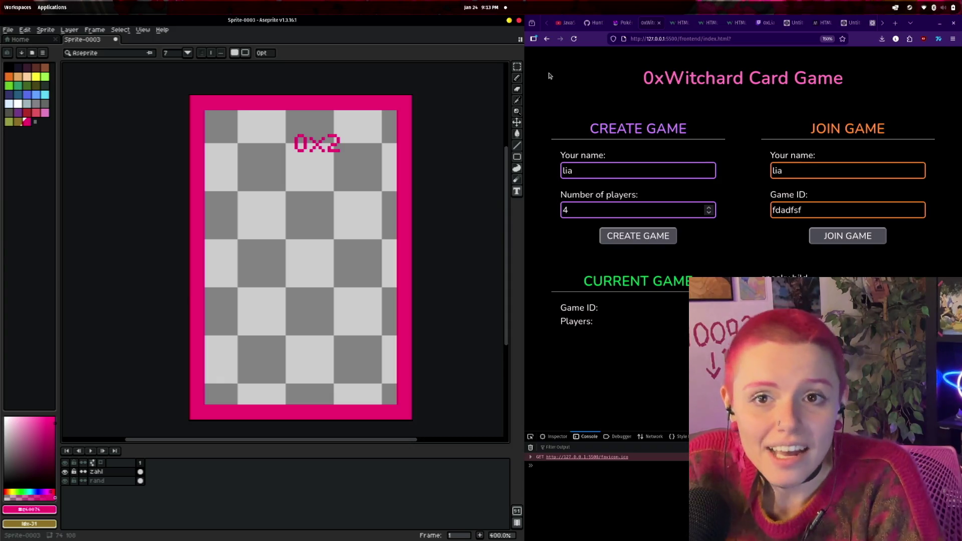
click(518, 125)
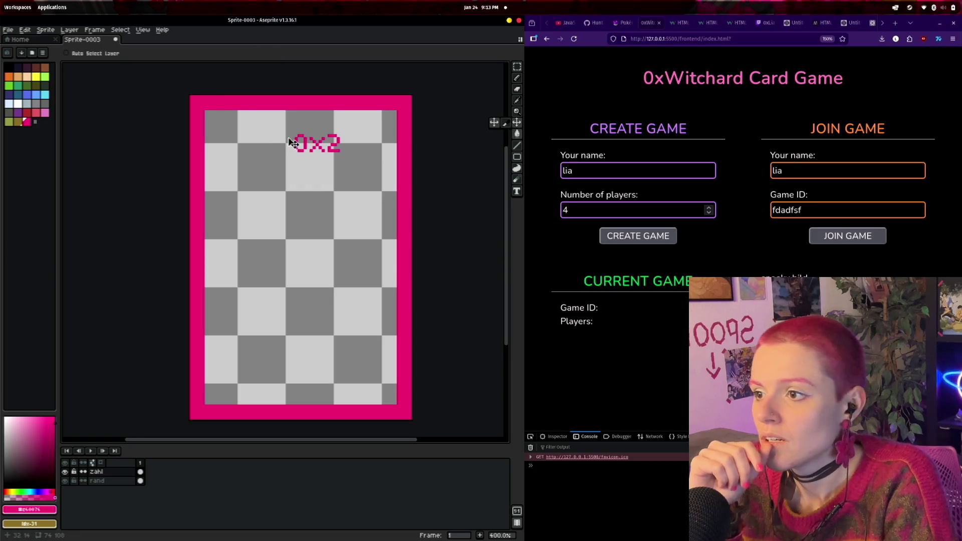
- Drag the 0x2 text toward the card's top-left, then slightly lower
mouse_move(311, 147)
mouse_down()
mouse_move(293, 162)
mouse_move(235, 138)
mouse_up()
scroll(303, 157, up, 3)
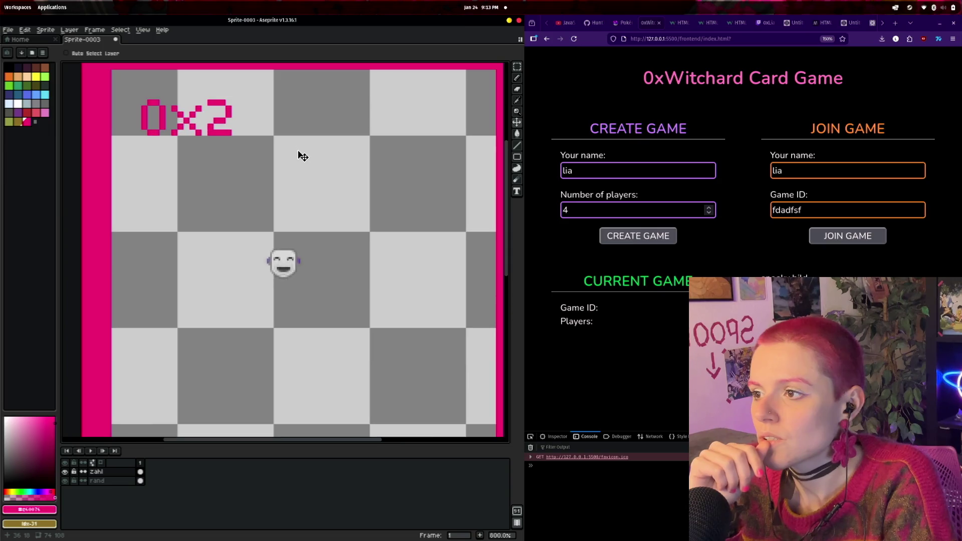
mouse_move(306, 175)
mouse_down()
mouse_move(213, 135)
mouse_move(425, 279)
mouse_move(434, 297)
mouse_up()
- Delete the 0x2 text and pan to show the whole card
click(517, 66)
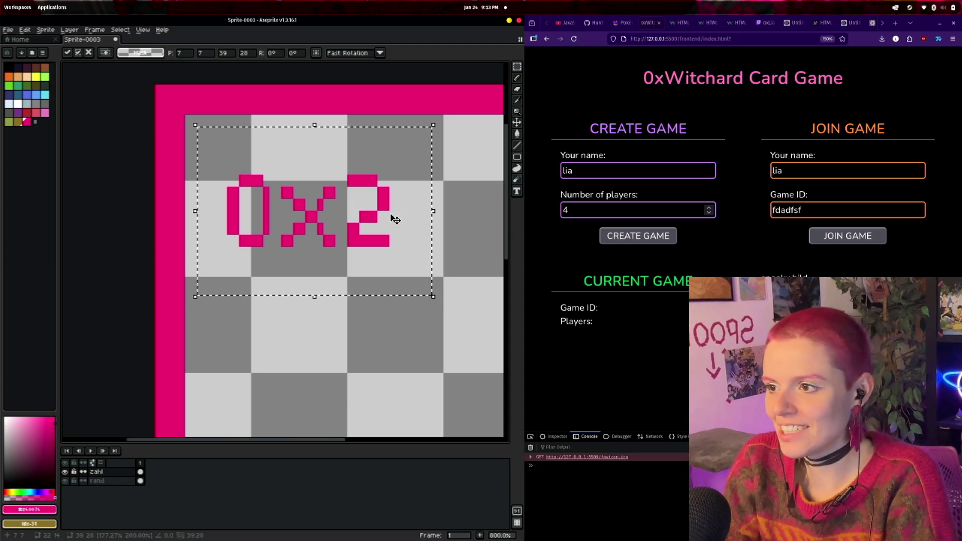
key(Delete)
scroll(419, 186, down, 3)
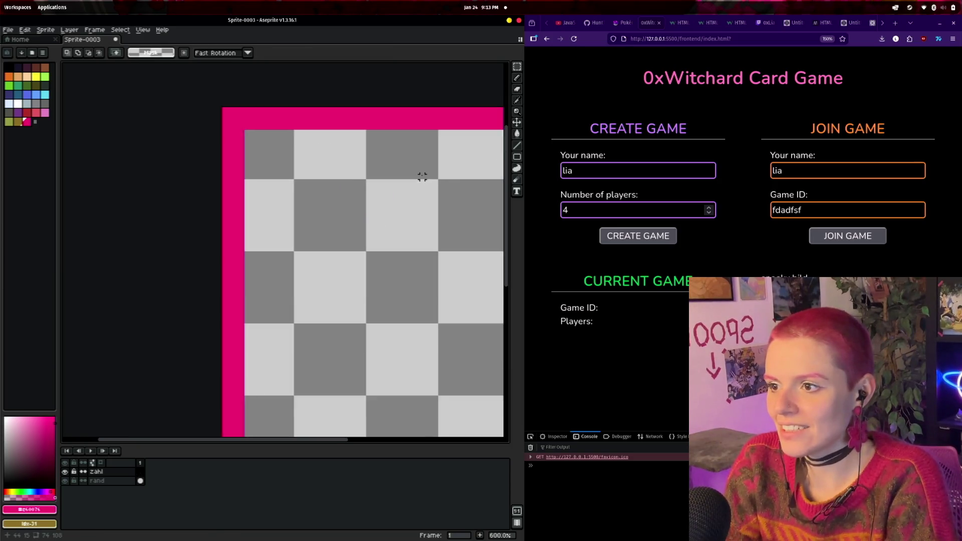
drag(421, 166, 352, 175)
scroll(353, 177, up, 3)
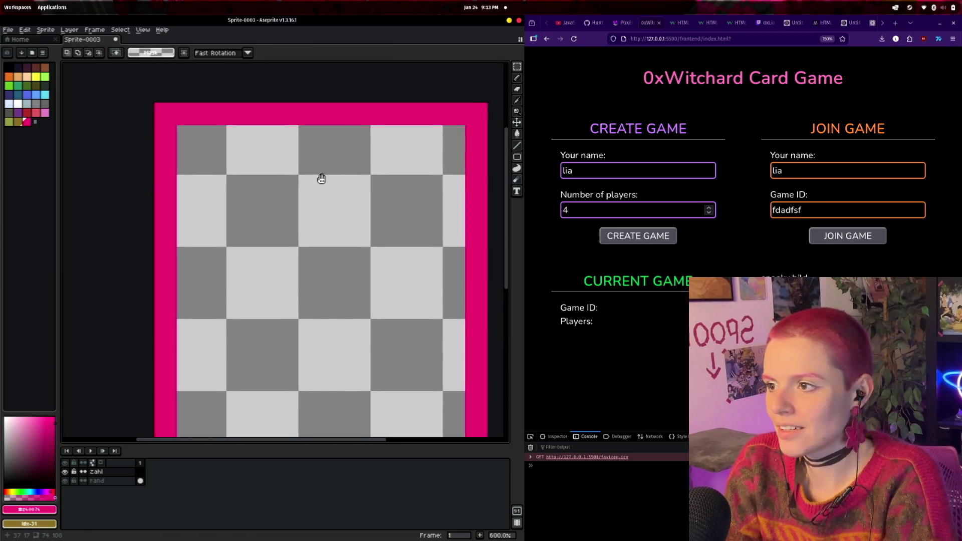
click(8, 66)
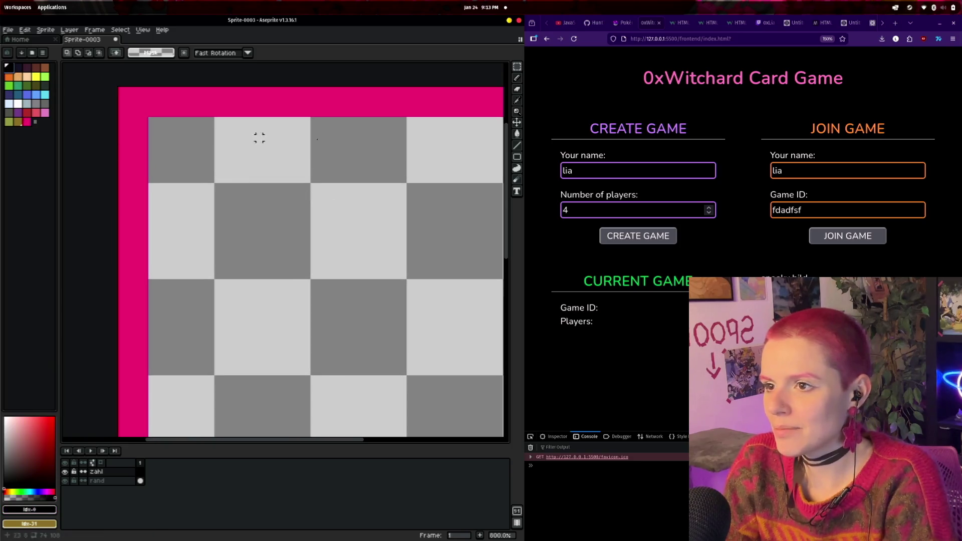
- With the Pencil, place the first black pixels of the 0 in the top-left
key(b)
click(286, 195)
key(ctrl+z)
click(208, 153)
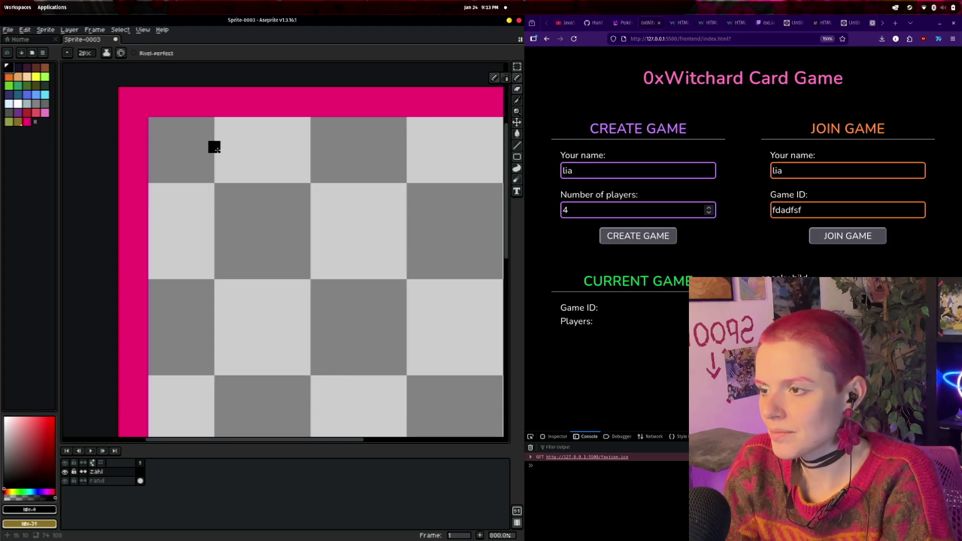
click(191, 153)
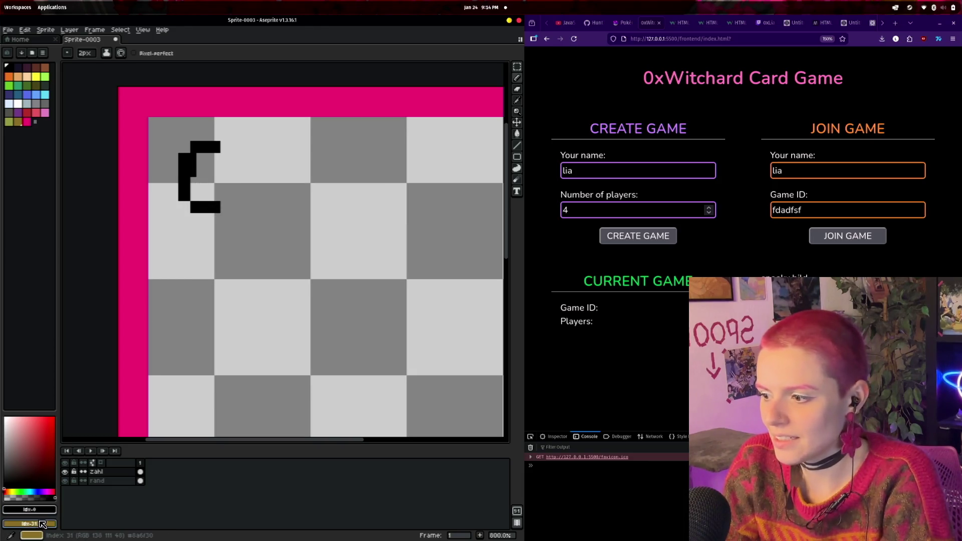
- Erase a stray pixel near the bottom and draw the right side of the 0
click(29, 524)
click(28, 511)
click(208, 394)
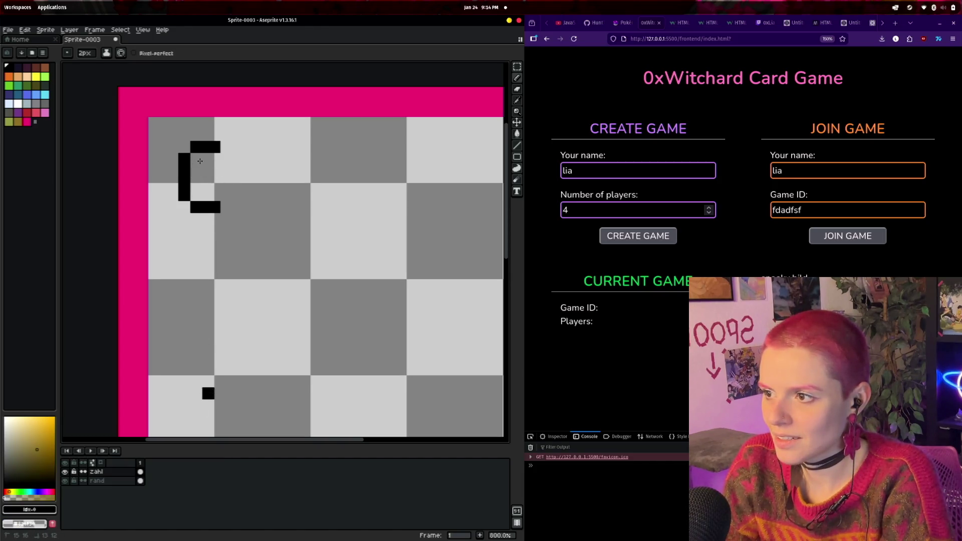
right_click(207, 395)
click(233, 165)
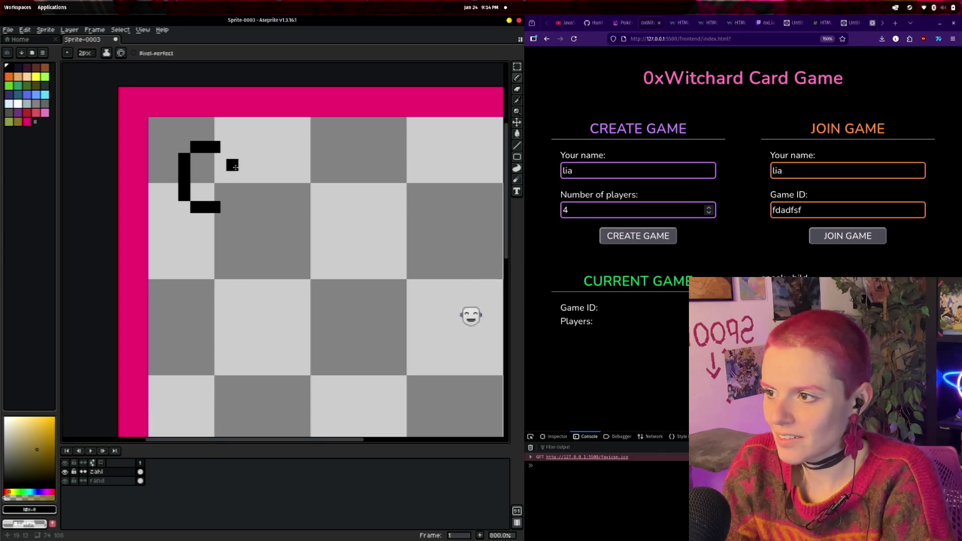
drag(226, 156, 229, 198)
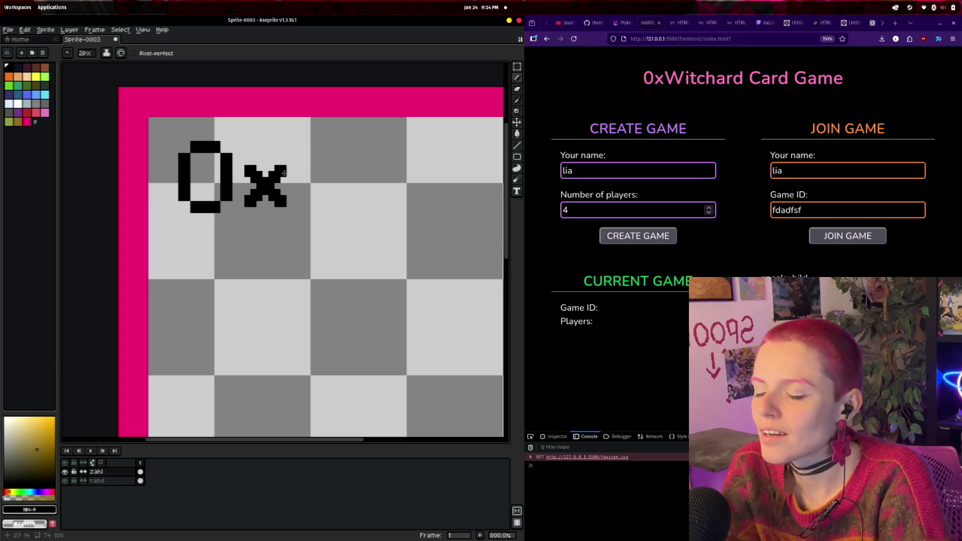
scroll(337, 267, down, 6)
drag(352, 274, 305, 254)
scroll(305, 254, up, 3)
drag(318, 207, 337, 208)
scroll(322, 217, up, 2)
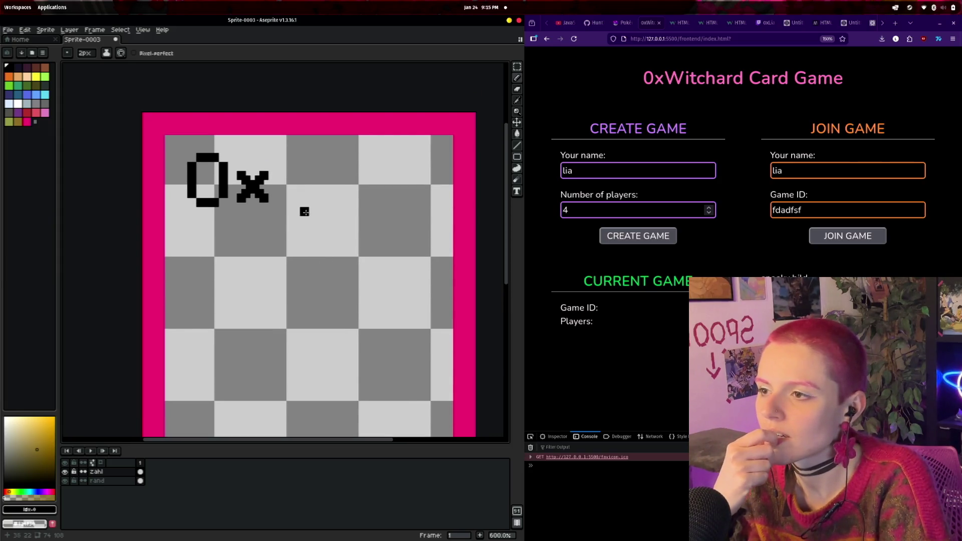
- Select the drawn 0x and move it up-left toward the card's corner
click(517, 66)
mouse_move(180, 146)
mouse_down()
mouse_move(236, 206)
mouse_move(288, 231)
mouse_up()
drag(261, 195, 230, 169)
click(325, 196)
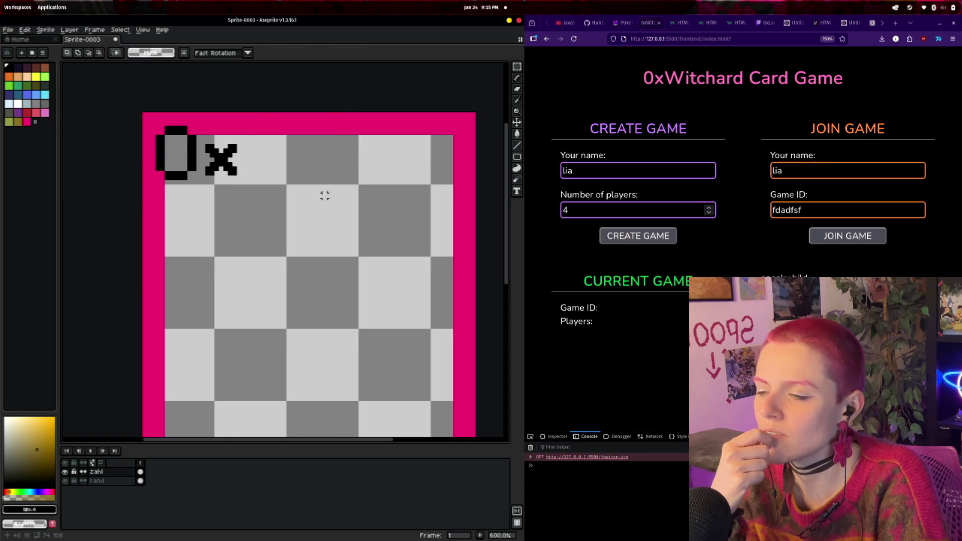
scroll(325, 195, down, 3)
drag(433, 225, 385, 215)
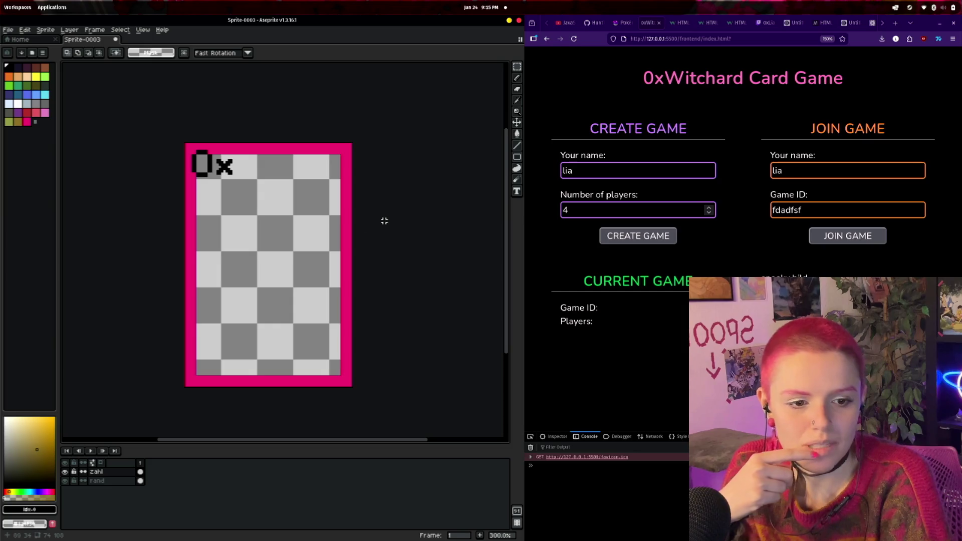
scroll(318, 232, up, 2)
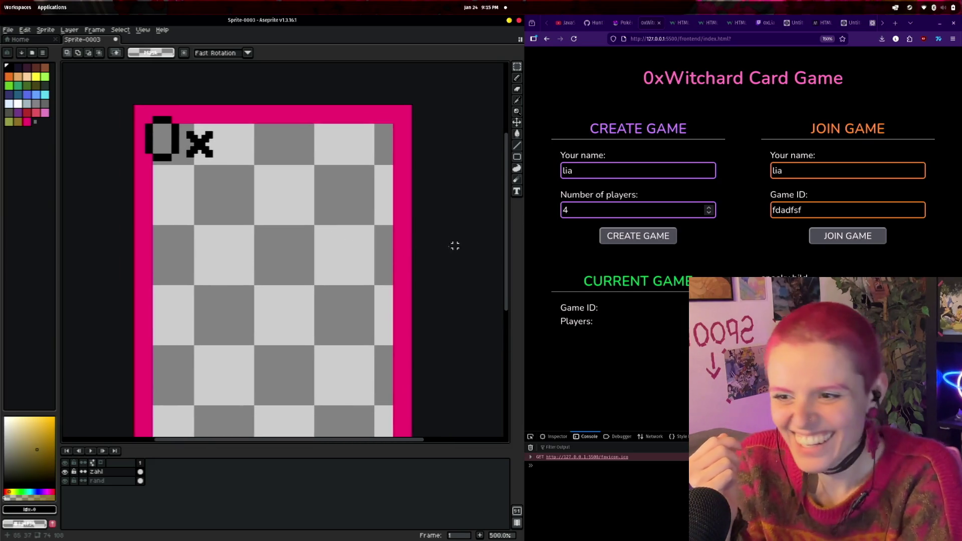
scroll(248, 170, up, 1)
mouse_move(248, 170)
mouse_down()
mouse_move(296, 215)
mouse_move(350, 227)
mouse_up()
scroll(294, 217, up, 1)
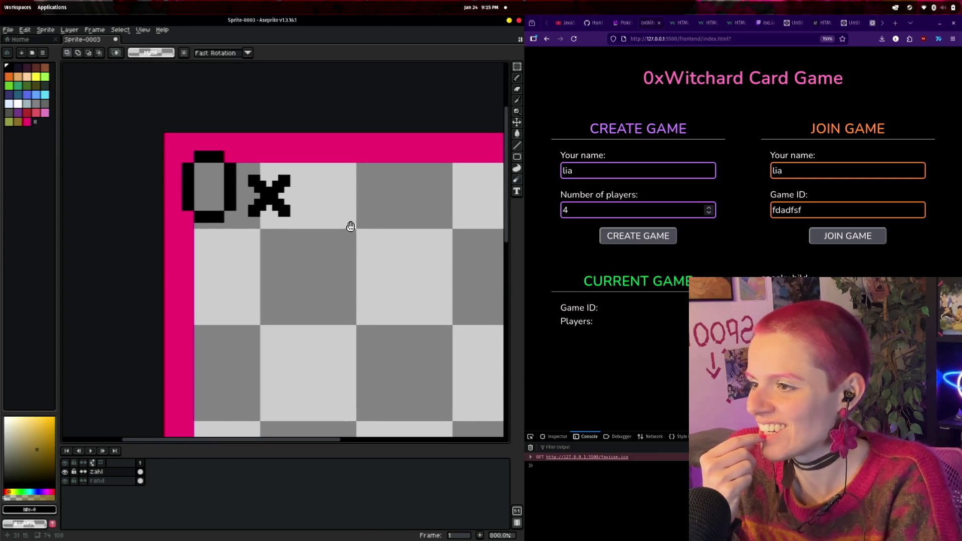
scroll(351, 227, up, 2)
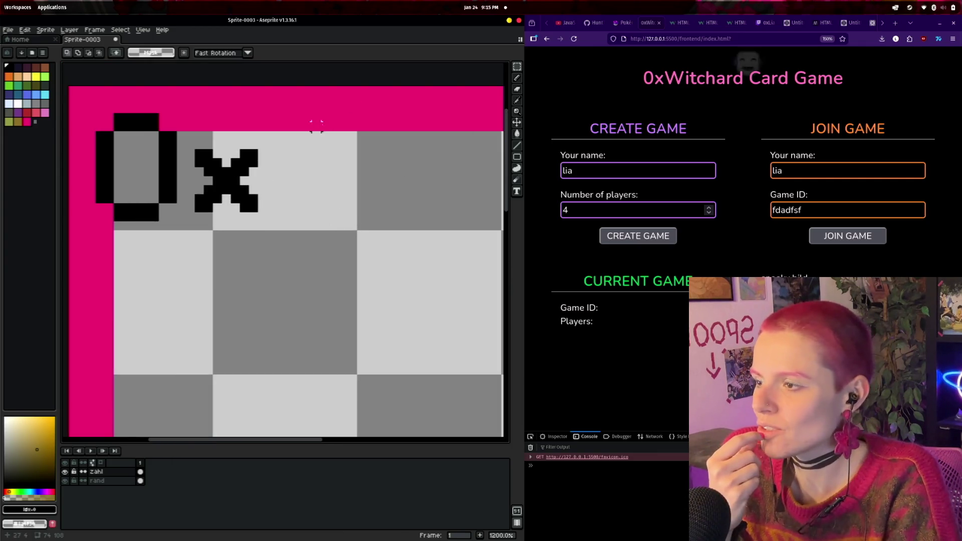
- Add black pixels to the 0's outline and set the brush size to 1 px
click(517, 78)
click(228, 145)
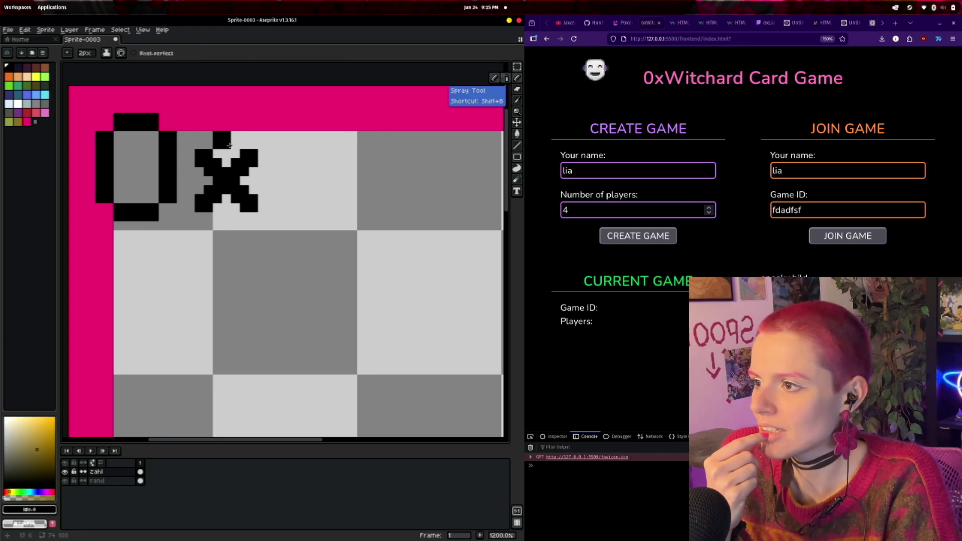
drag(124, 121, 214, 147)
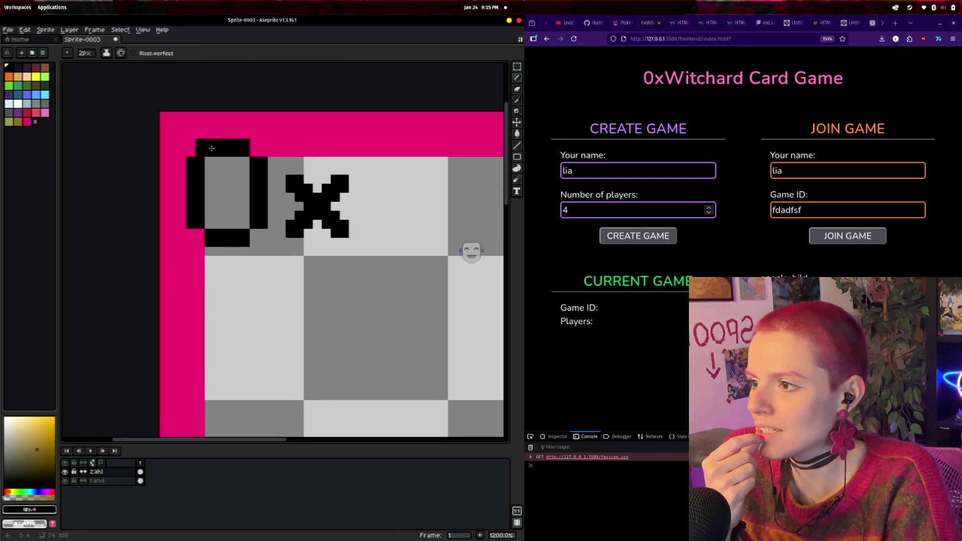
click(85, 54)
click(86, 65)
click(204, 155)
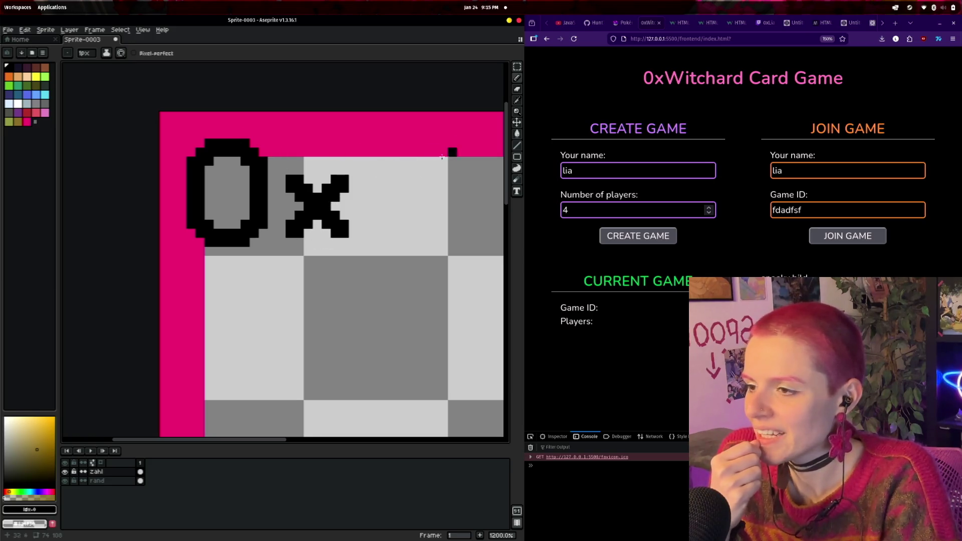
scroll(442, 157, down, 4)
scroll(419, 167, up, 5)
scroll(411, 182, down, 1)
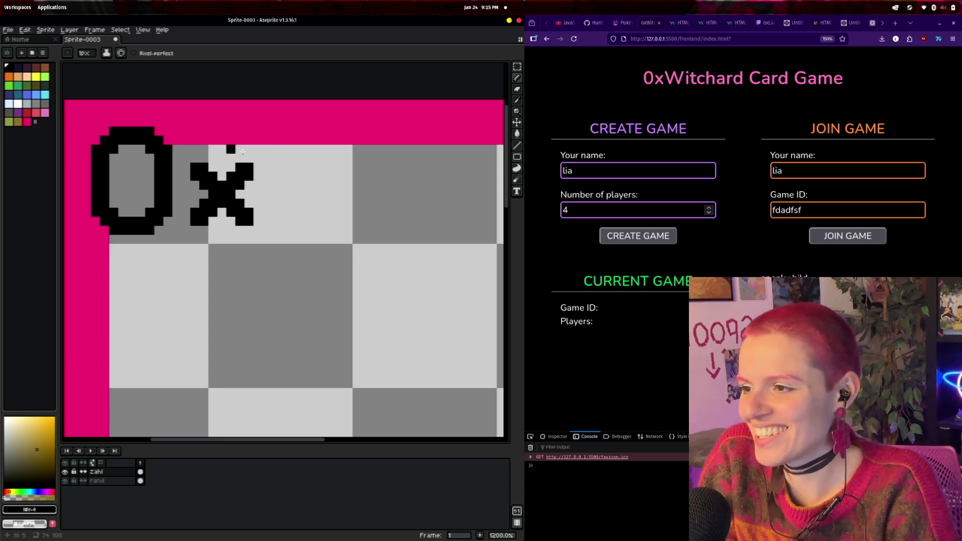
scroll(250, 182, down, 5)
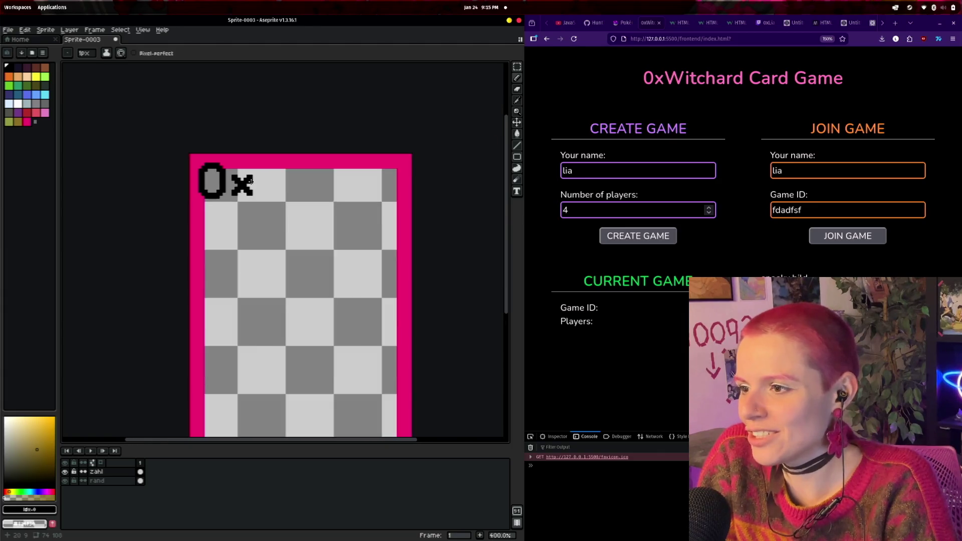
scroll(333, 228, down, 1)
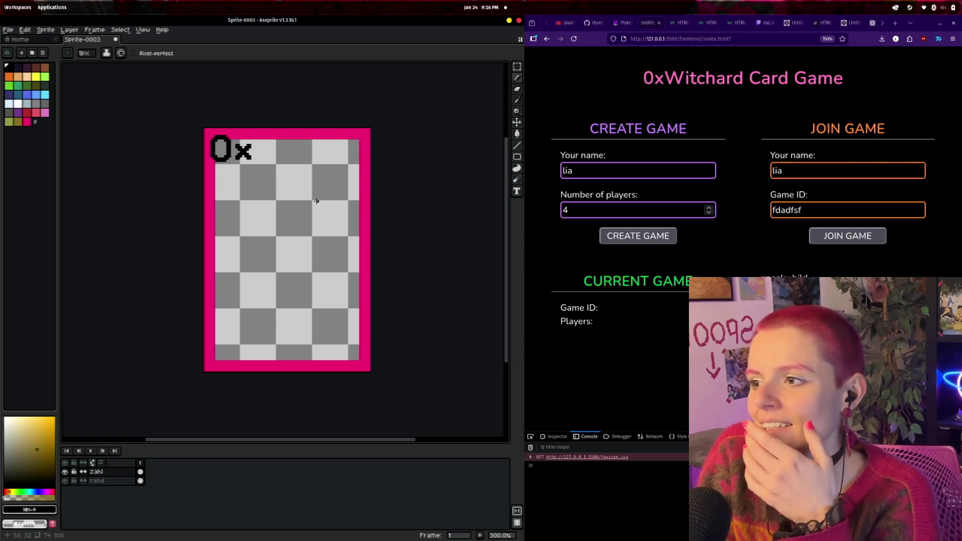
scroll(315, 164, up, 2)
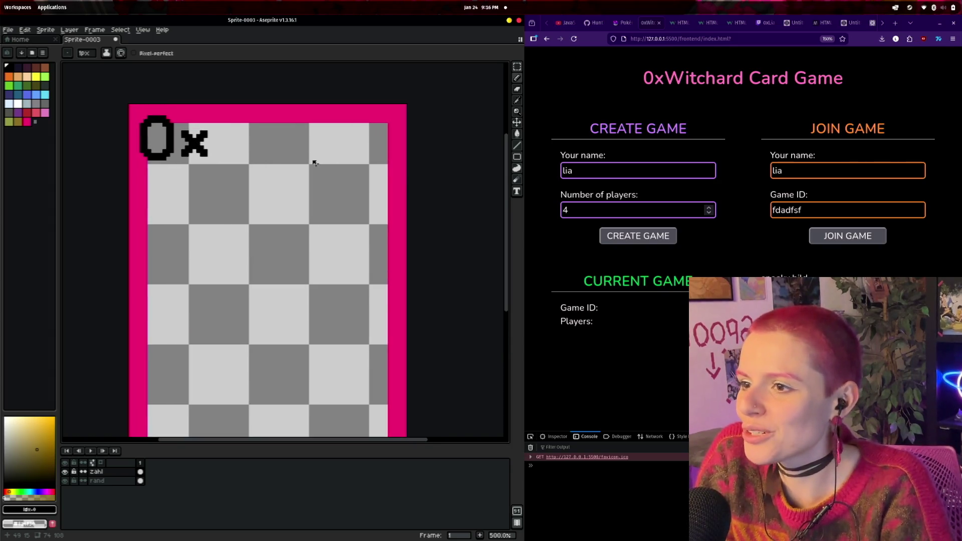
- Marquee-select the 0x logo and scale it up to about 49 by 49
key(w)
drag(132, 108, 229, 180)
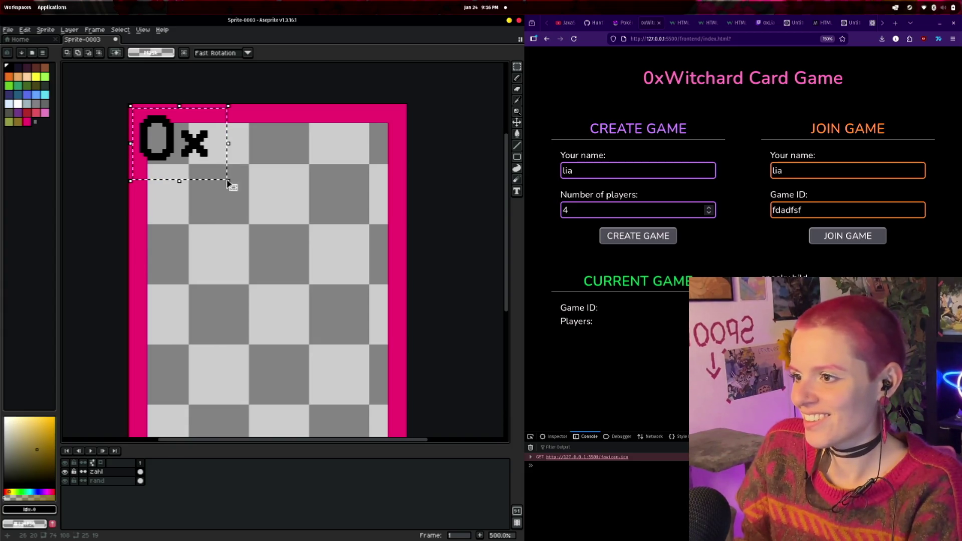
mouse_move(228, 183)
mouse_down()
mouse_move(247, 214)
mouse_move(210, 170)
mouse_move(220, 178)
mouse_up()
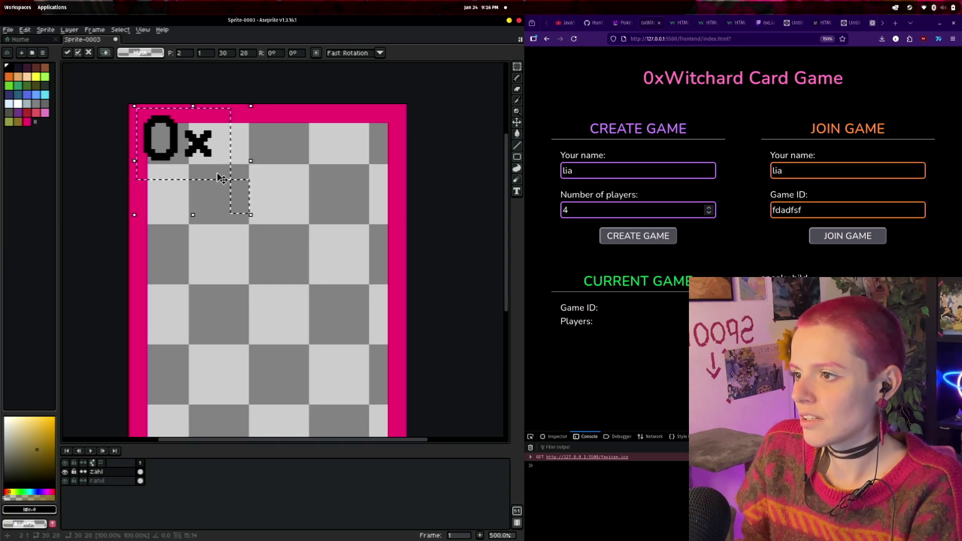
mouse_move(255, 221)
mouse_down()
mouse_move(301, 281)
mouse_move(371, 332)
mouse_up()
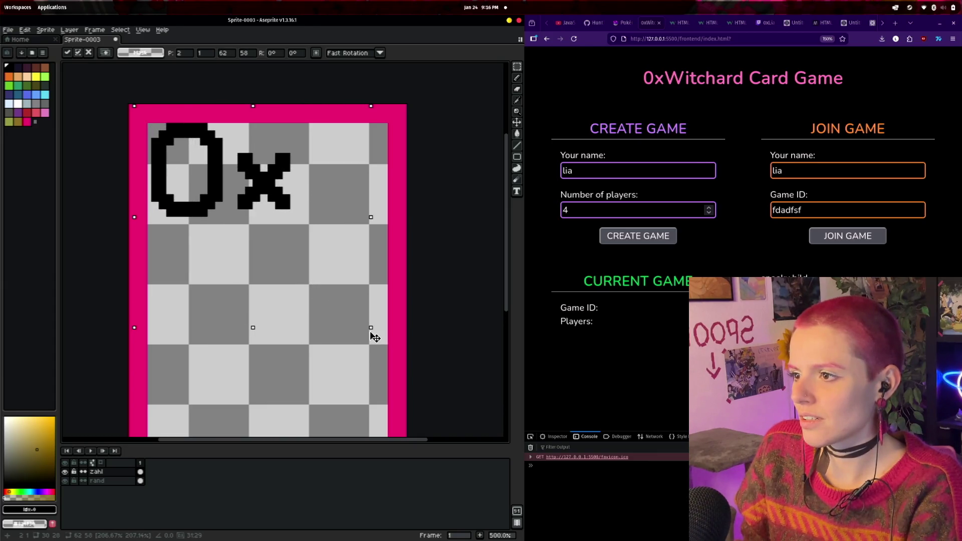
drag(366, 254, 356, 249)
scroll(356, 249, down, 1)
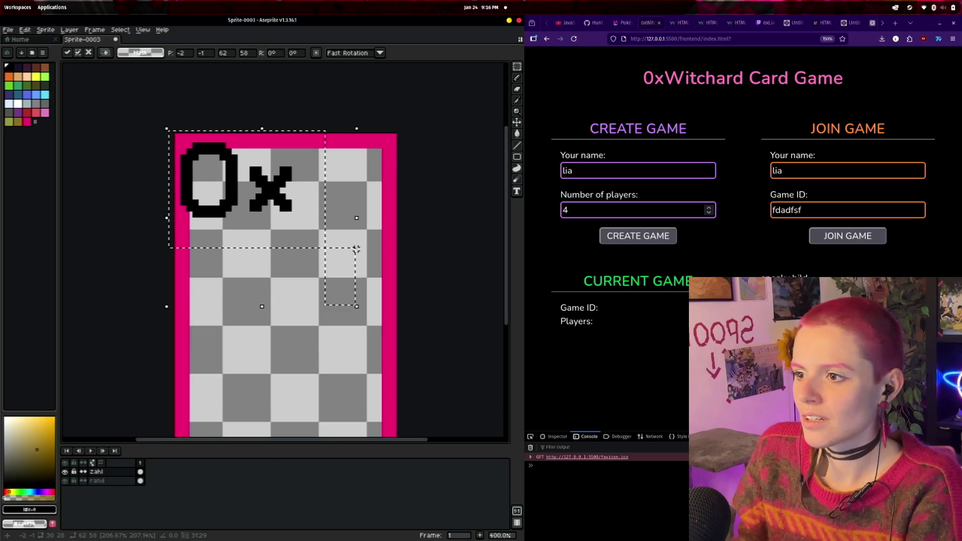
scroll(356, 249, down, 1)
click(376, 262)
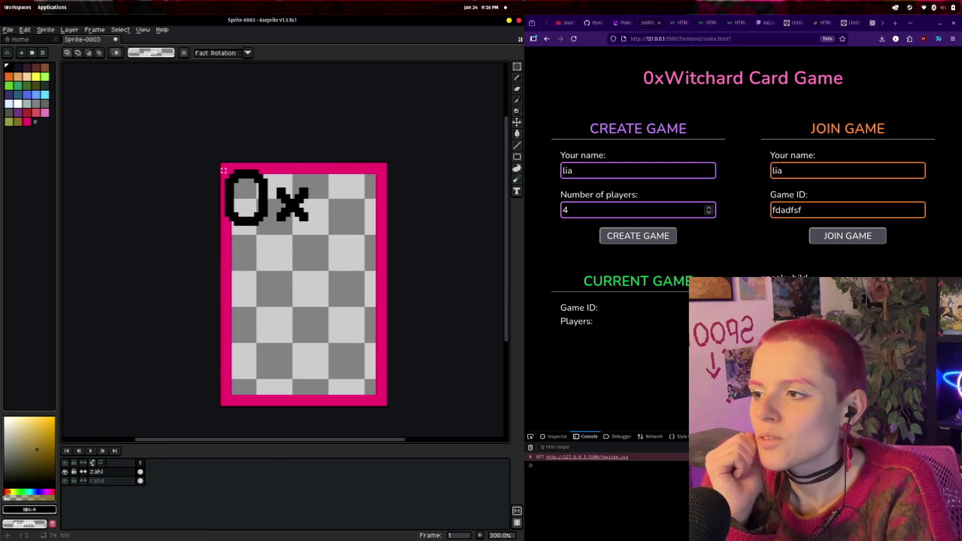
- Shift the enlarged 0x logo a few pixels right and confirm its position
drag(224, 170, 315, 234)
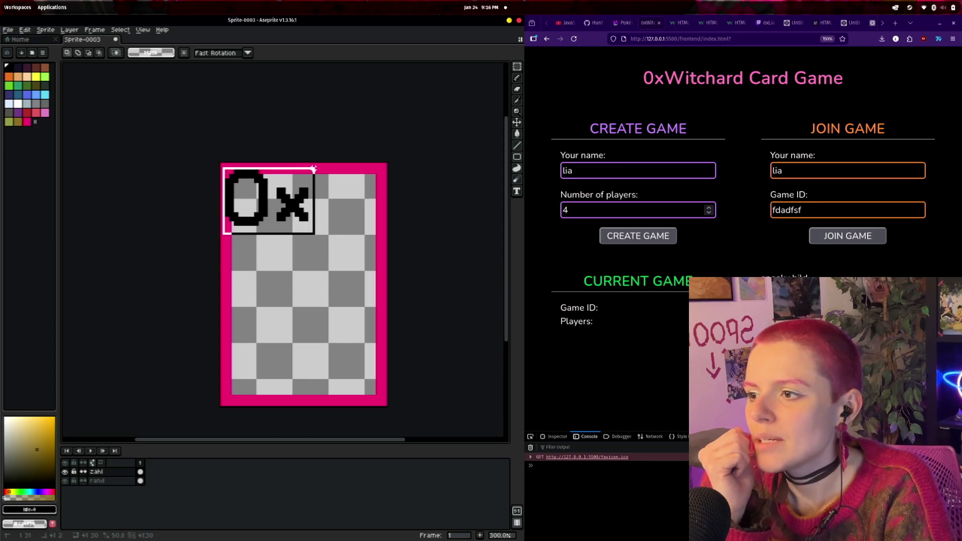
drag(266, 206, 282, 207)
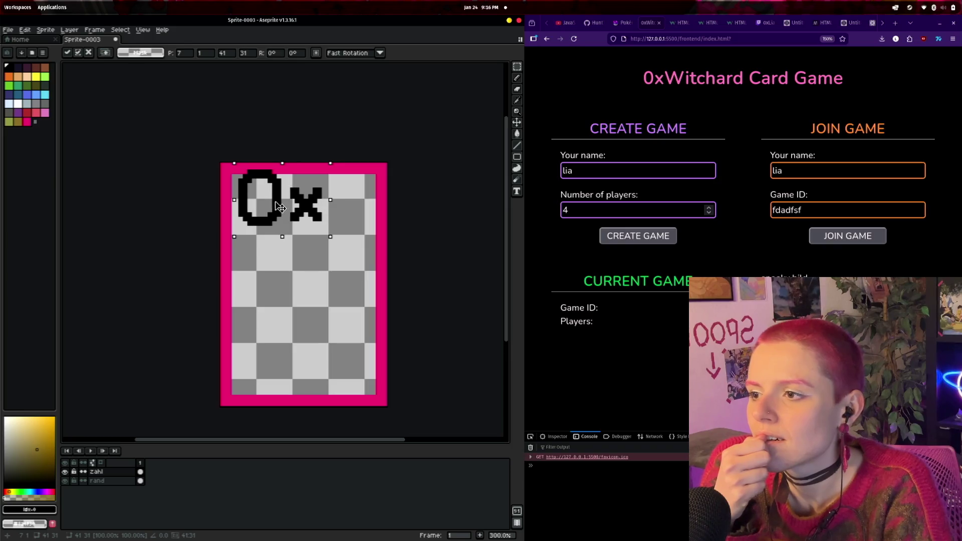
drag(282, 207, 279, 207)
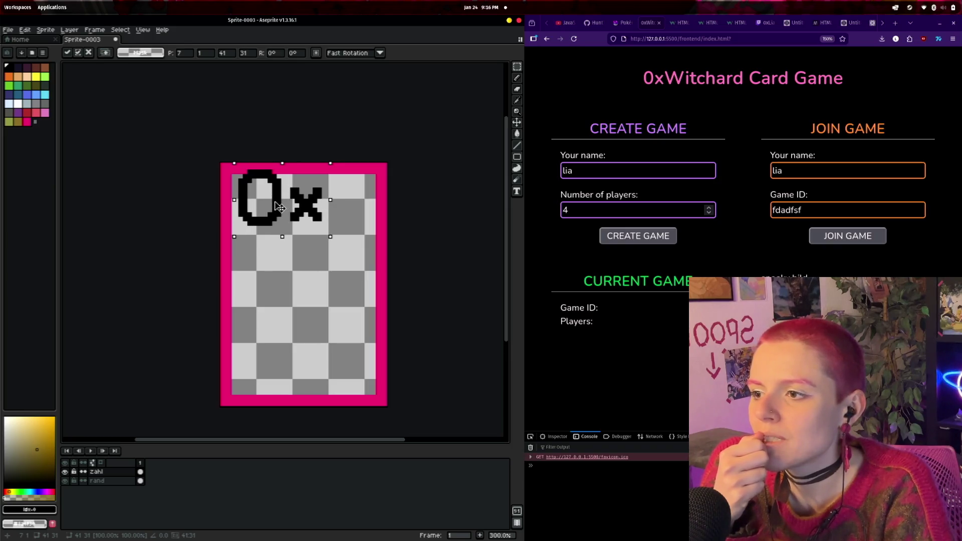
click(458, 283)
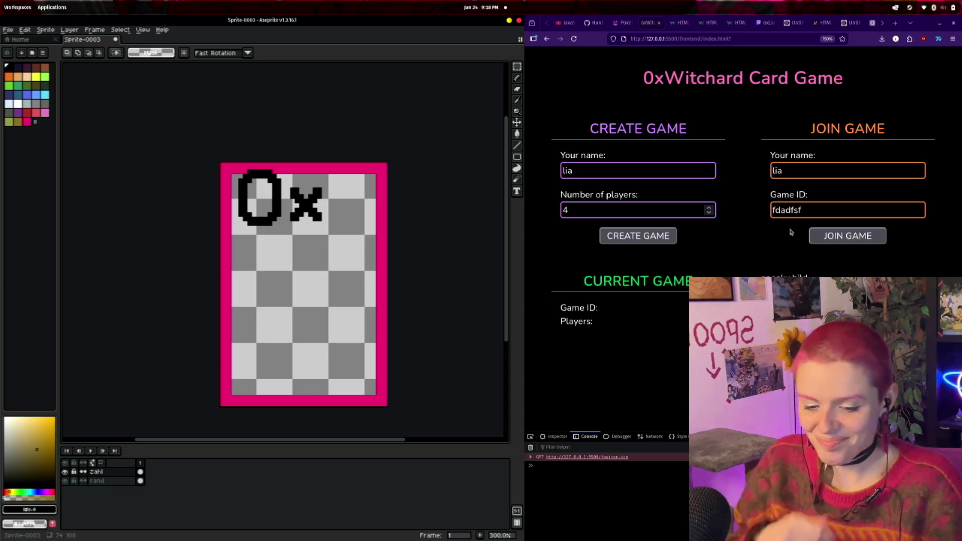
- Zoom in on the committed 0x logo in the card's top-left corner
scroll(456, 213, up, 2)
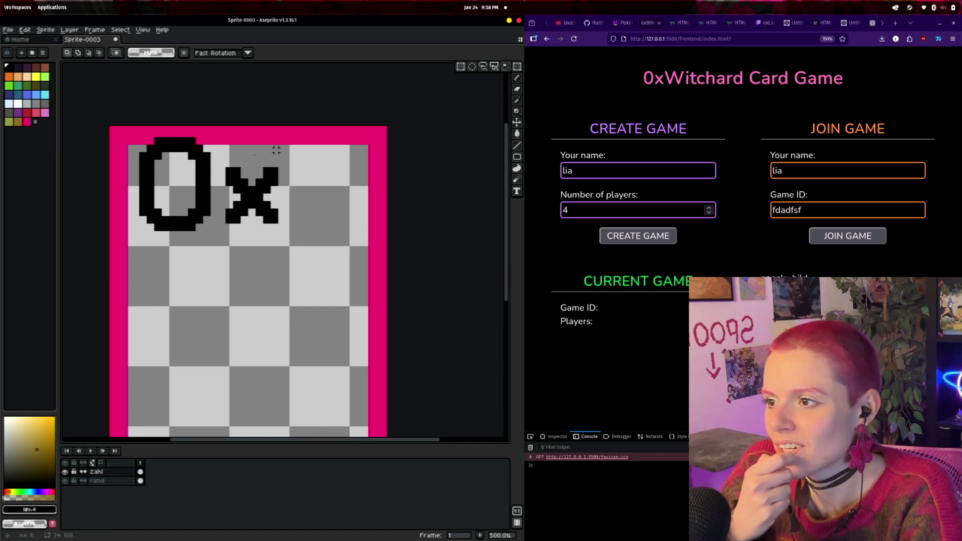
- Nudge the x down about two pixels to level it with the 0's bottom
drag(218, 157, 294, 236)
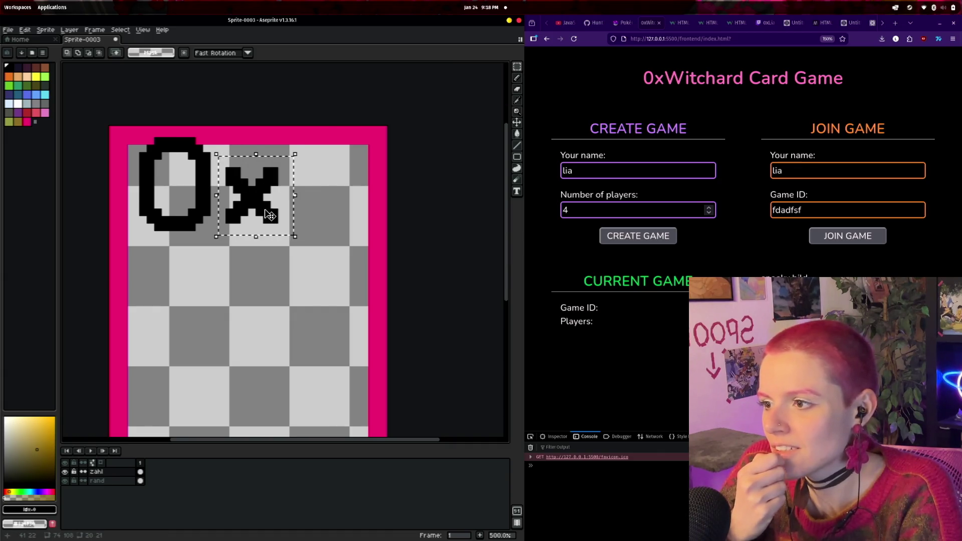
key(Down)
key(Down)
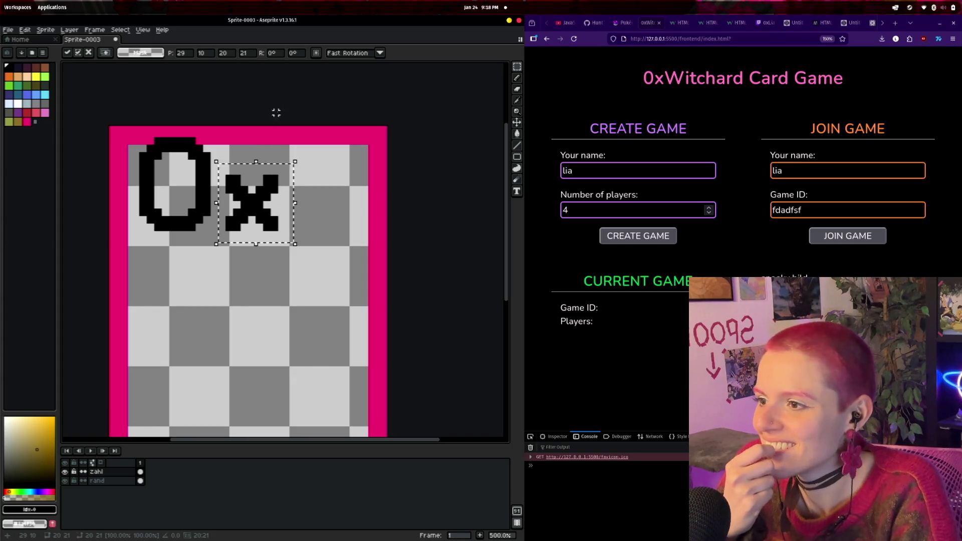
click(310, 82)
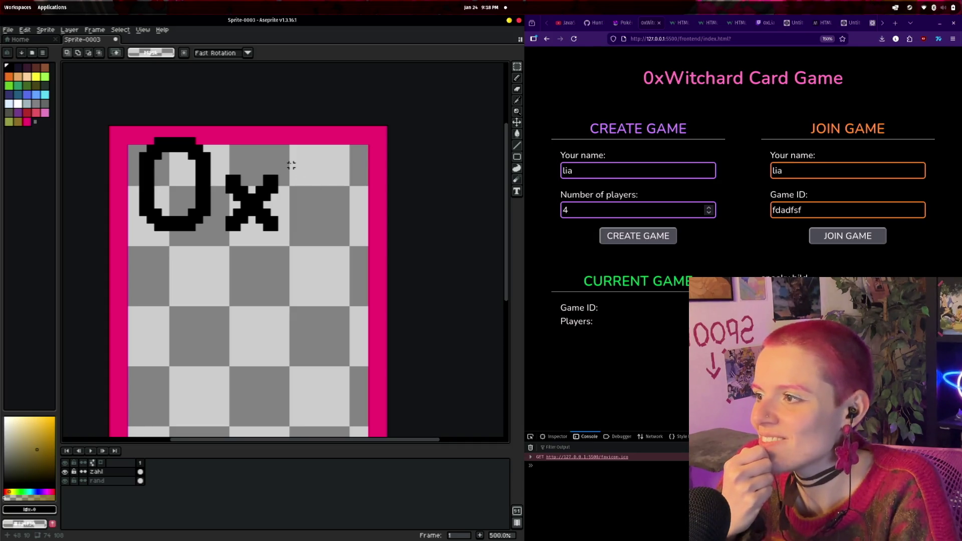
drag(292, 161, 307, 155)
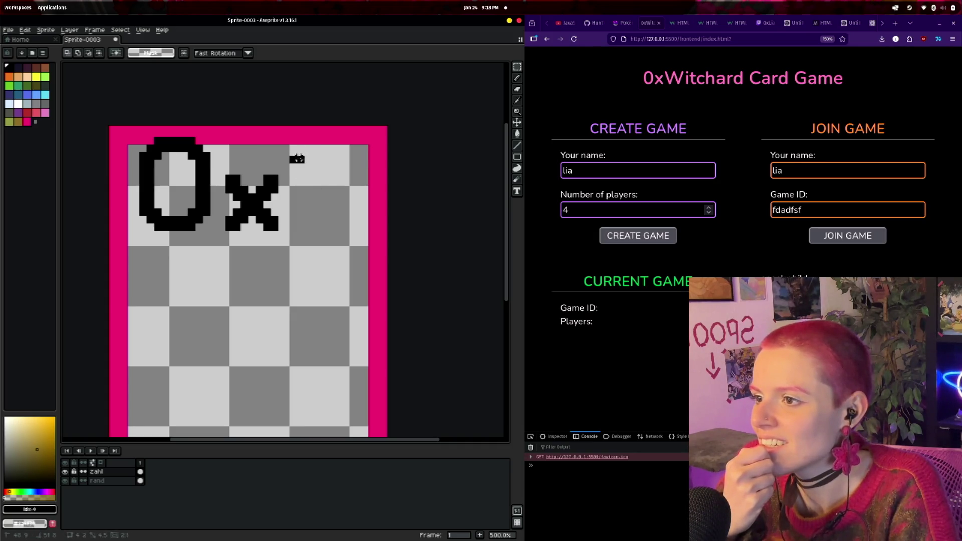
key(ctrl+z)
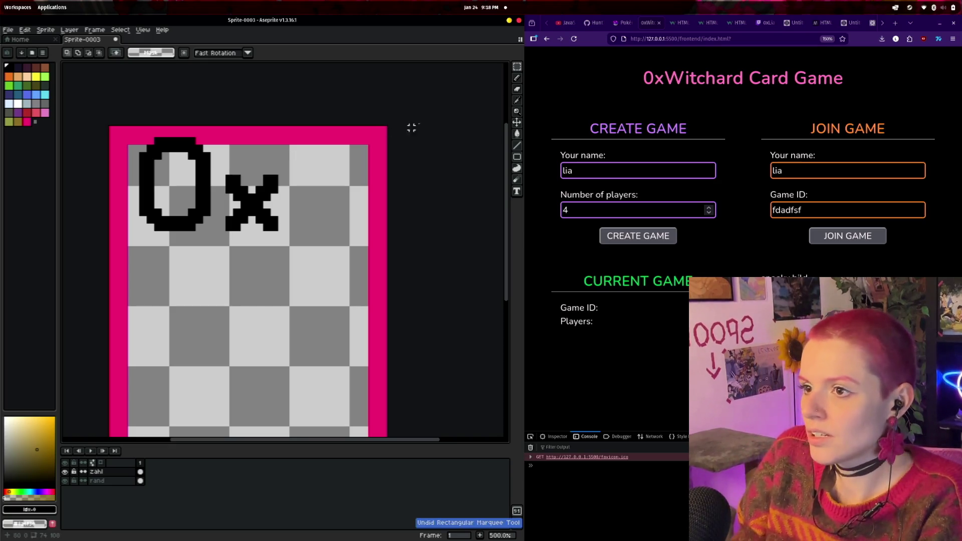
key(b)
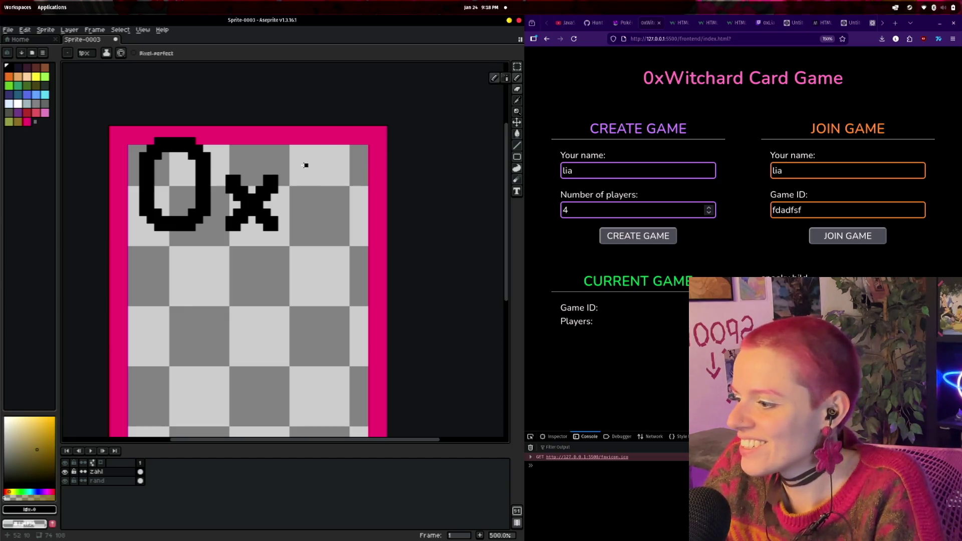
- Sketch a black 2 after the 0x and thicken its top curve with a 2 px brush
mouse_move(295, 166)
mouse_down()
mouse_move(304, 146)
mouse_move(339, 150)
mouse_move(328, 190)
mouse_move(301, 222)
mouse_move(336, 222)
mouse_up()
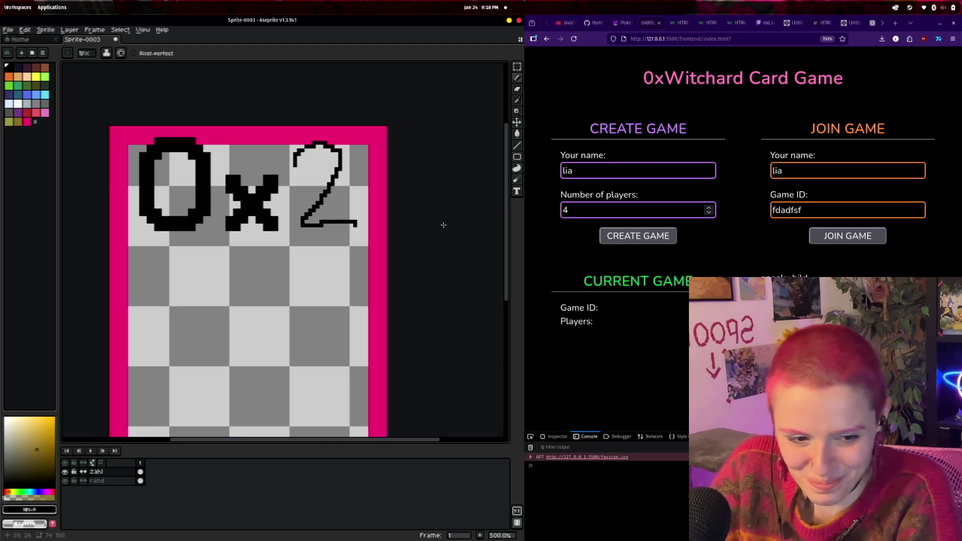
click(85, 53)
drag(117, 65, 83, 69)
mouse_move(300, 166)
mouse_down()
mouse_move(298, 154)
mouse_move(325, 144)
mouse_move(345, 153)
mouse_move(305, 226)
mouse_move(354, 224)
mouse_move(324, 226)
mouse_up()
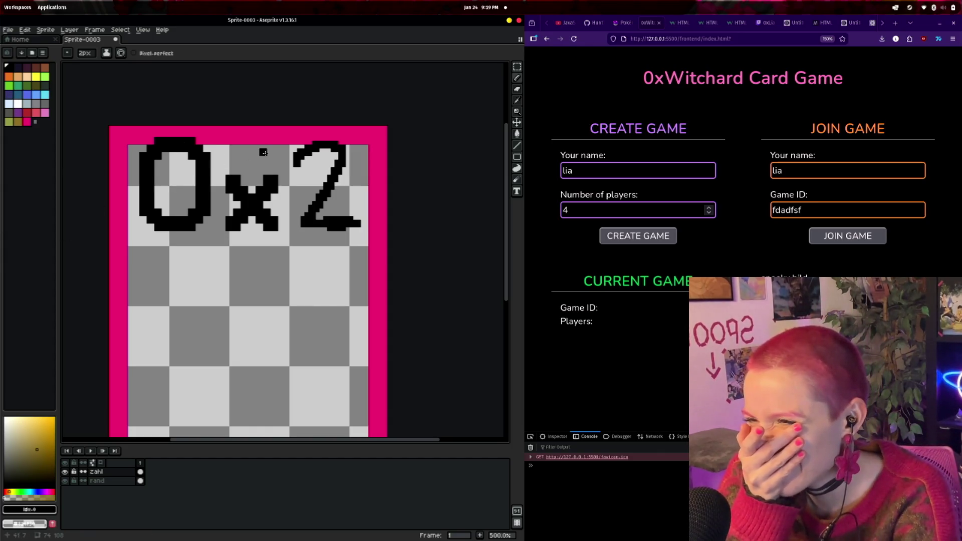
- Fill out the 2's right side and corners, adding a dark pixel at its top
mouse_move(299, 165)
mouse_down()
mouse_move(330, 149)
mouse_move(348, 160)
mouse_move(318, 214)
mouse_up()
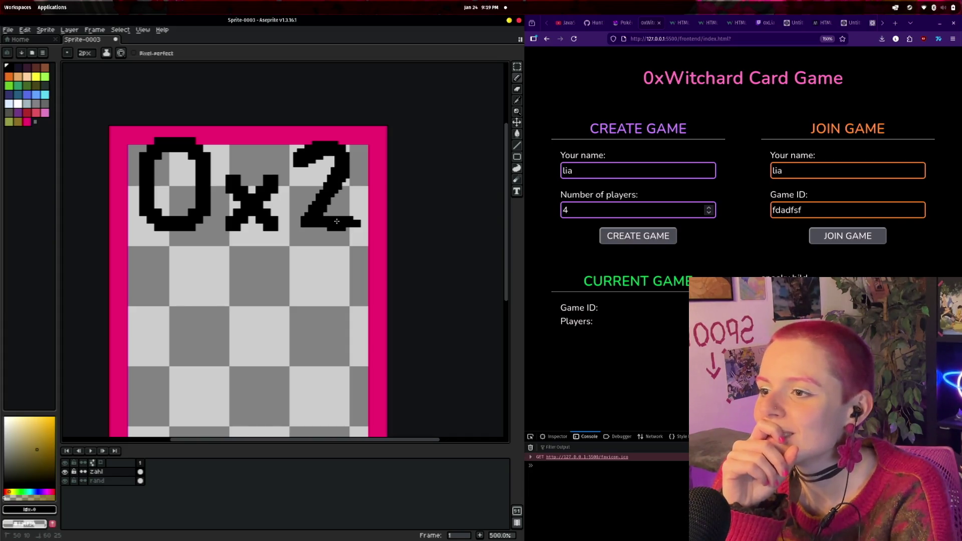
drag(308, 228, 302, 226)
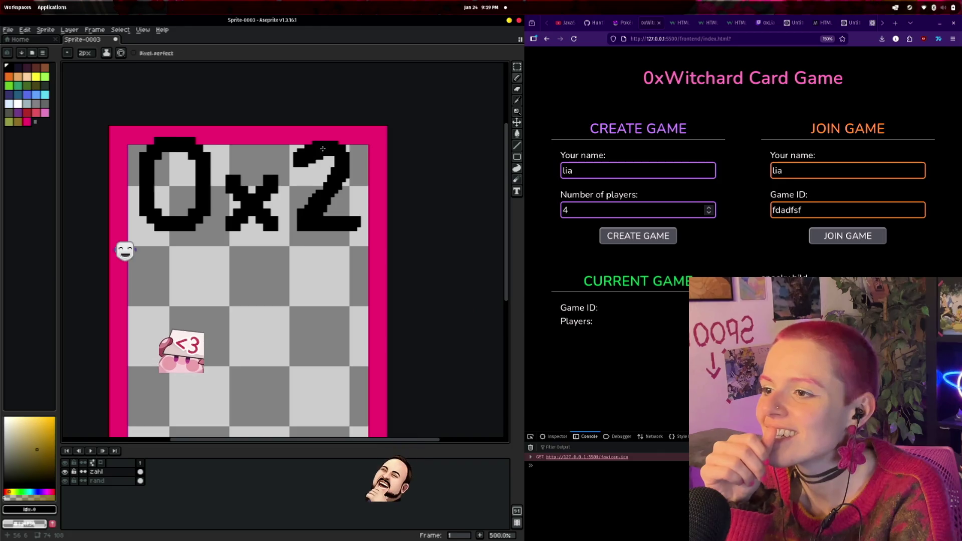
drag(336, 187, 353, 159)
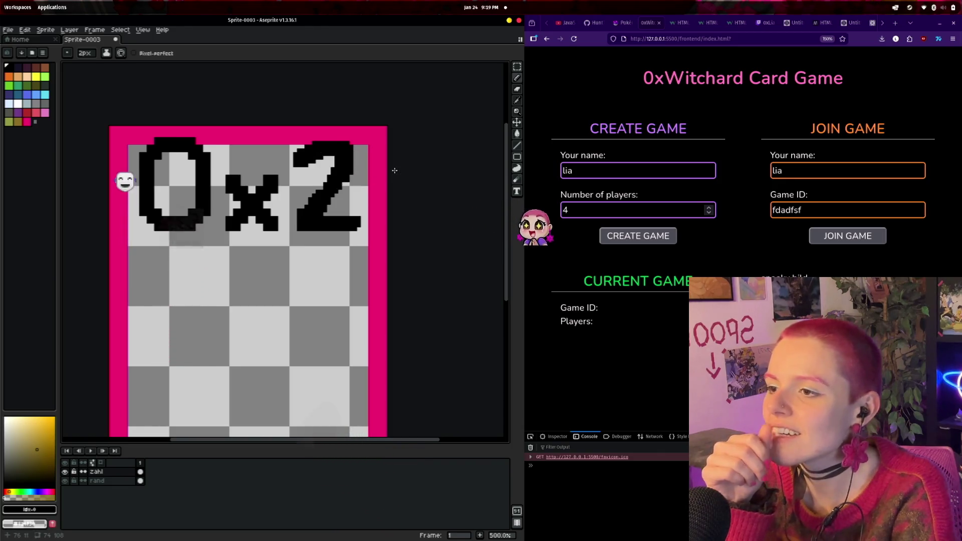
key(ctrl+z)
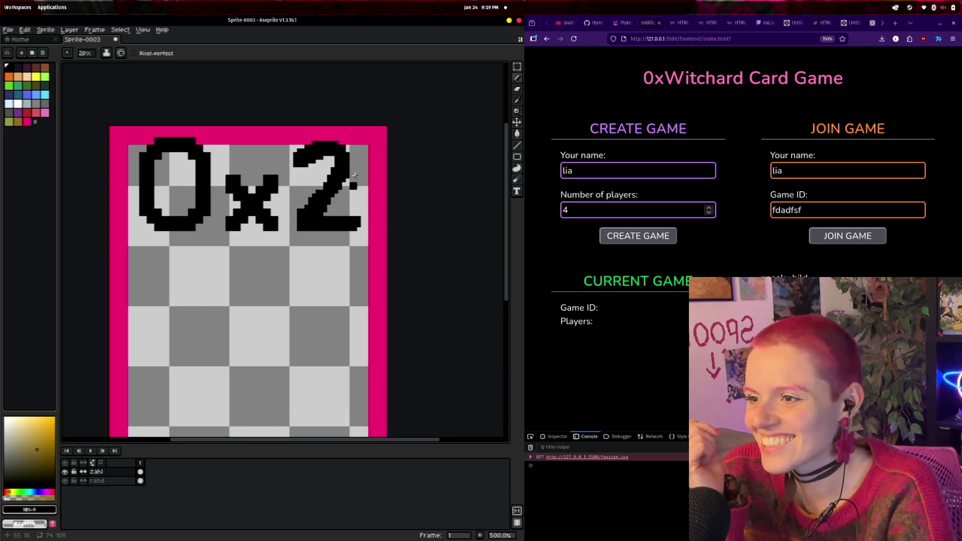
mouse_move(345, 179)
mouse_down()
mouse_move(353, 158)
mouse_move(321, 145)
mouse_up()
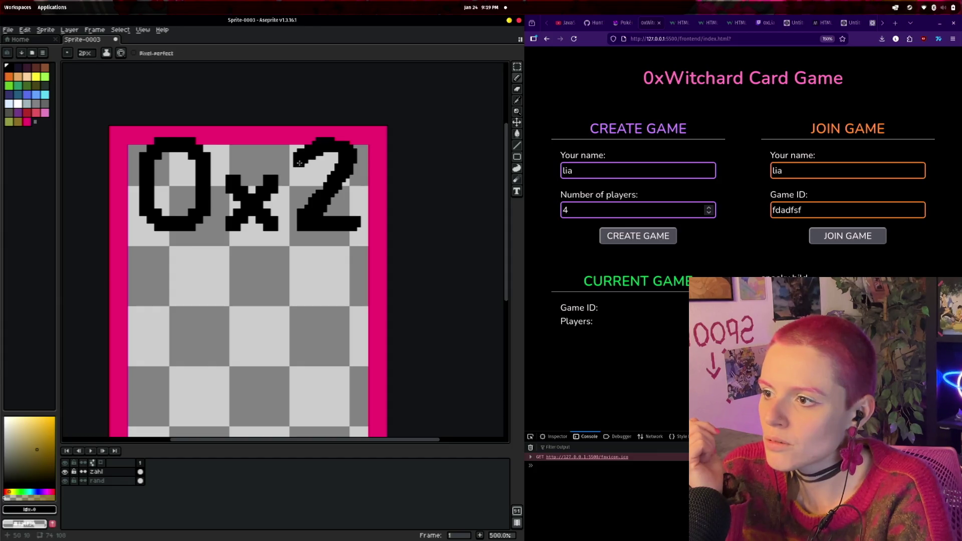
click(339, 144)
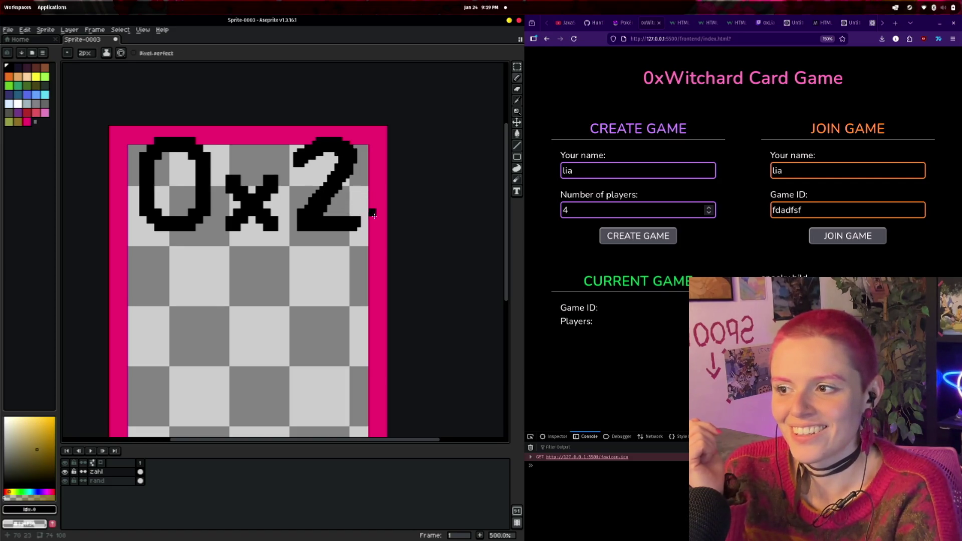
scroll(381, 257, down, 1)
scroll(396, 268, down, 2)
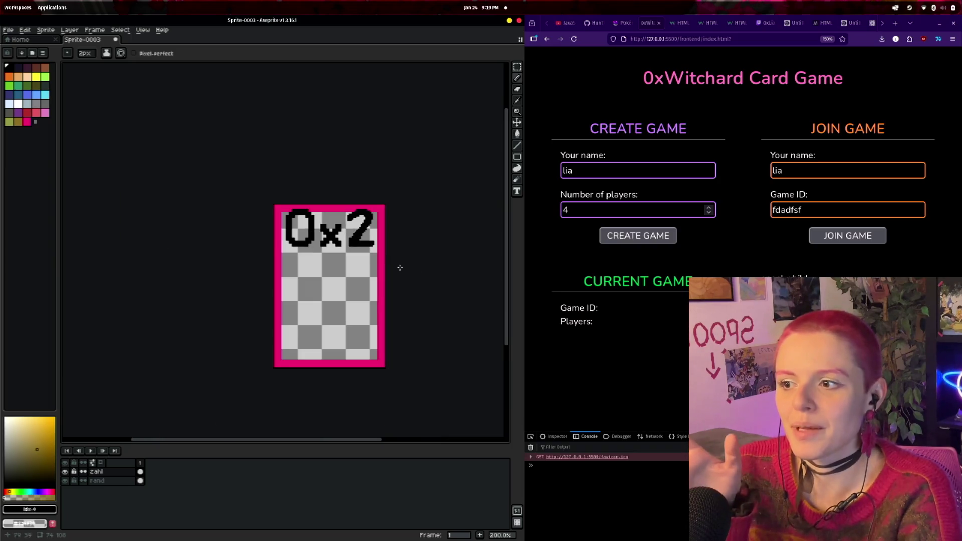
- Drag the divider left to narrow Aseprite so the 0xWitchard page fills most of the screen
scroll(427, 274, up, 3)
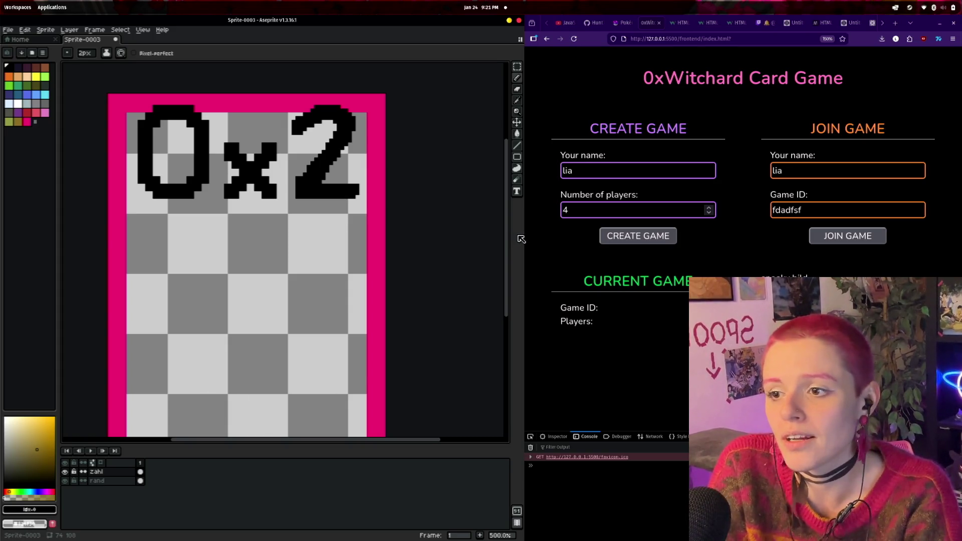
drag(528, 239, 337, 253)
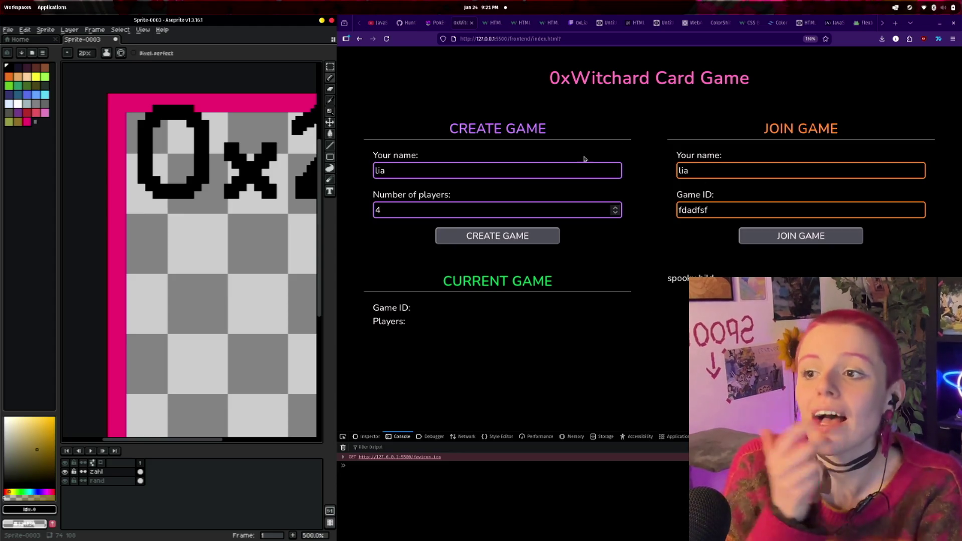
drag(550, 79, 741, 95)
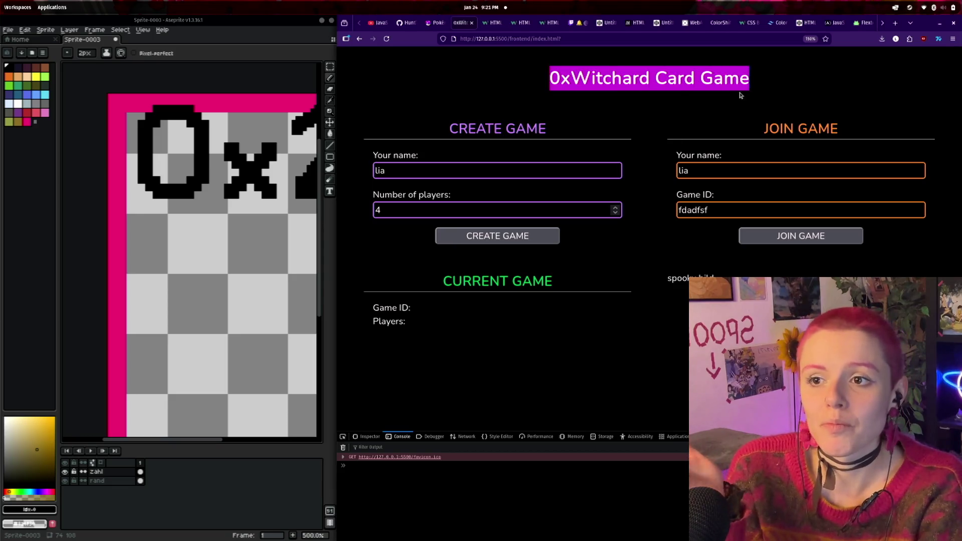
click(759, 97)
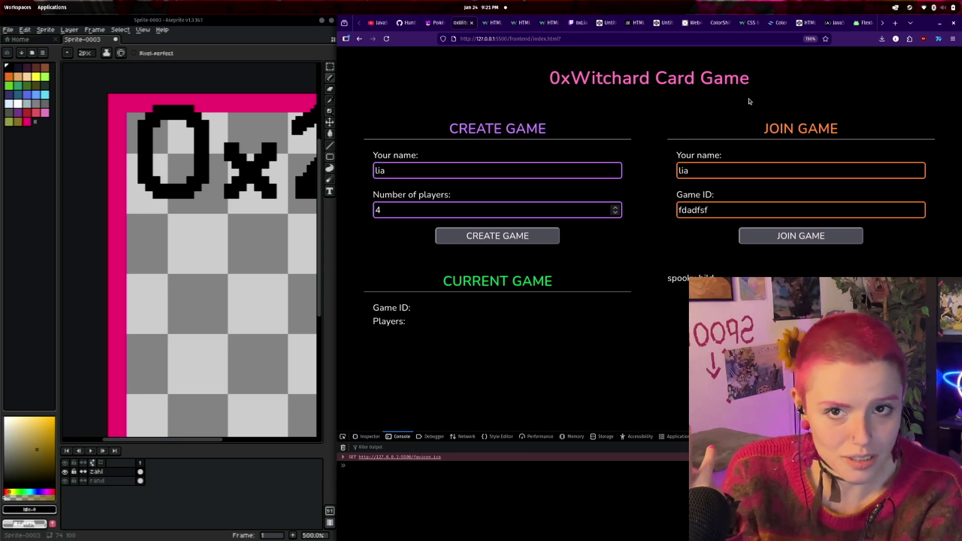
drag(449, 127, 581, 226)
drag(443, 172, 360, 169)
click(411, 176)
drag(479, 140, 529, 148)
click(459, 168)
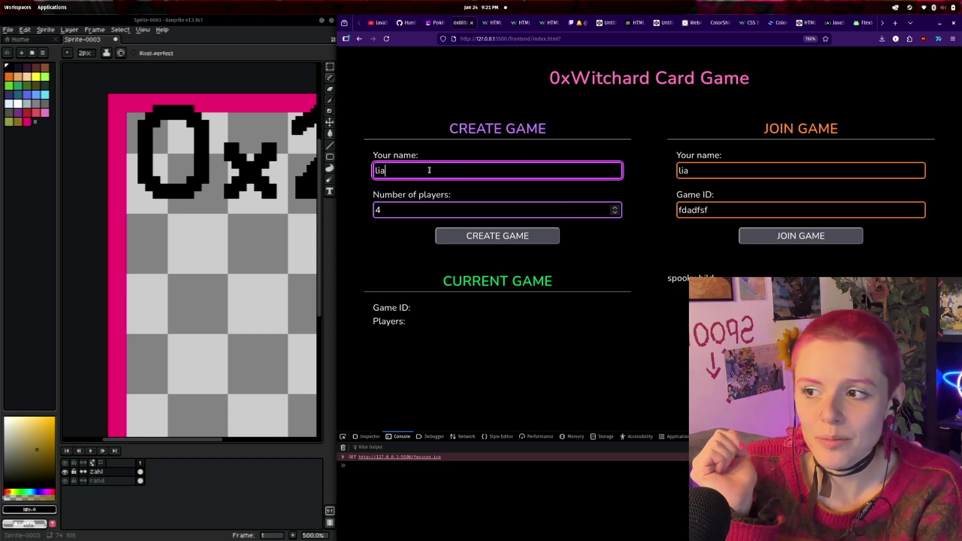
click(393, 204)
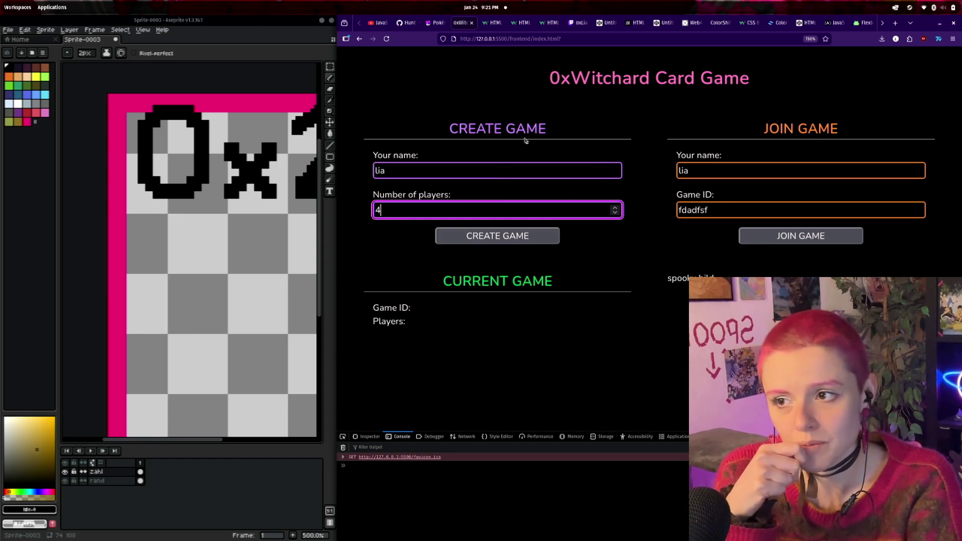
drag(441, 122, 580, 131)
click(581, 133)
drag(765, 127, 869, 137)
click(869, 137)
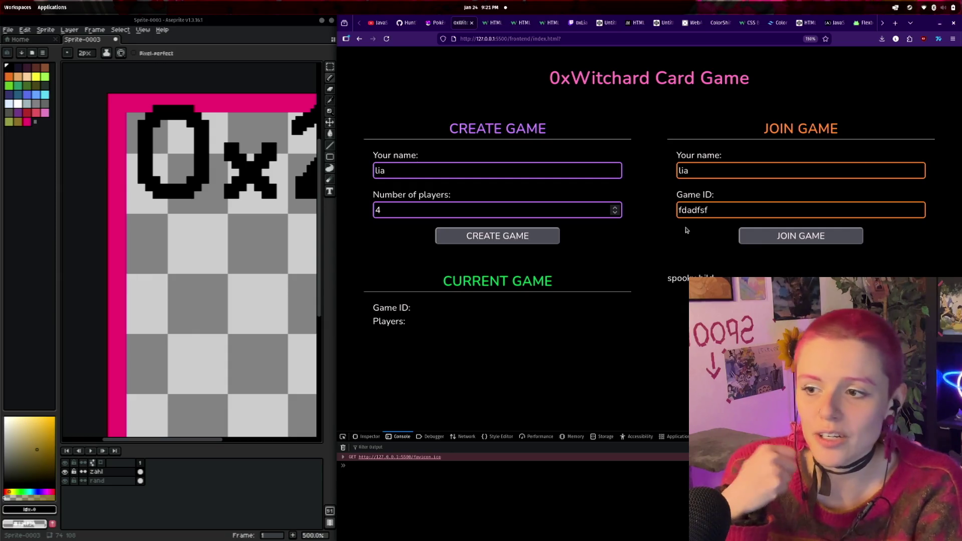
drag(433, 282, 542, 299)
click(543, 300)
drag(413, 328, 375, 303)
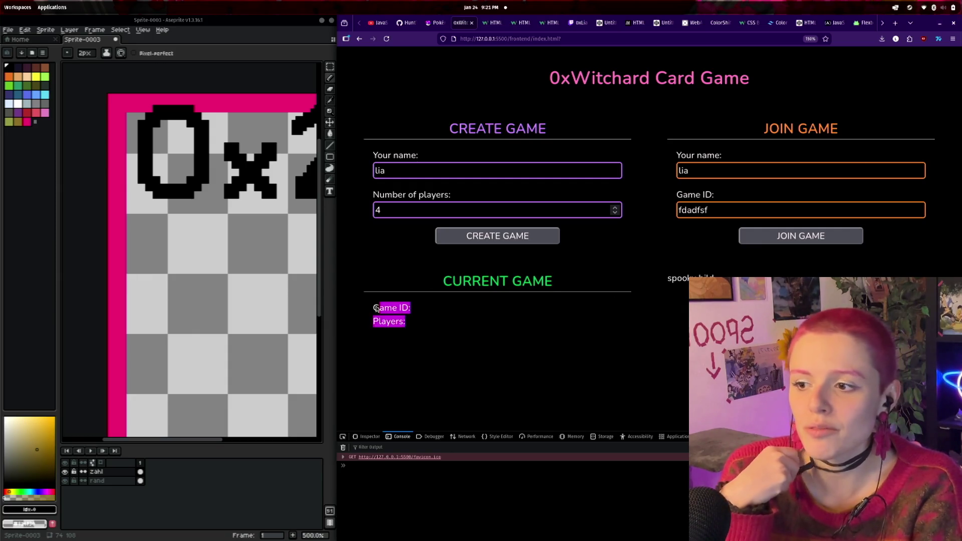
click(375, 302)
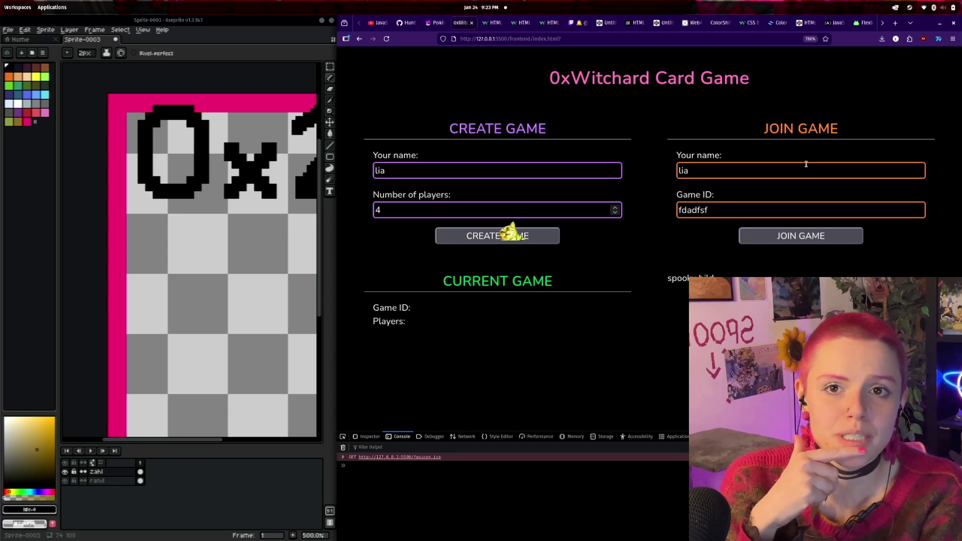
- Search 'wizard online' in a new tab and open Board Game Arena's Wizard page with running games
click(895, 23)
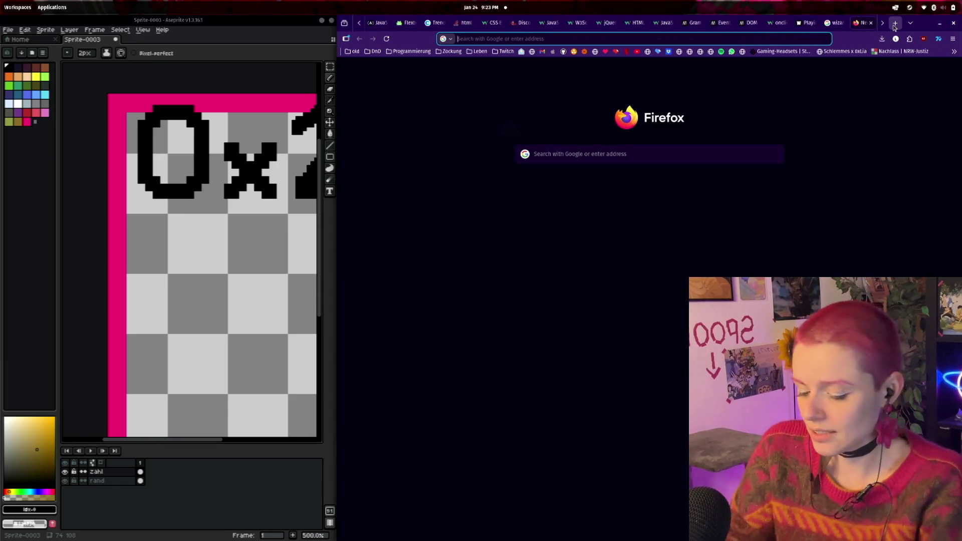
text(wizard onlin)
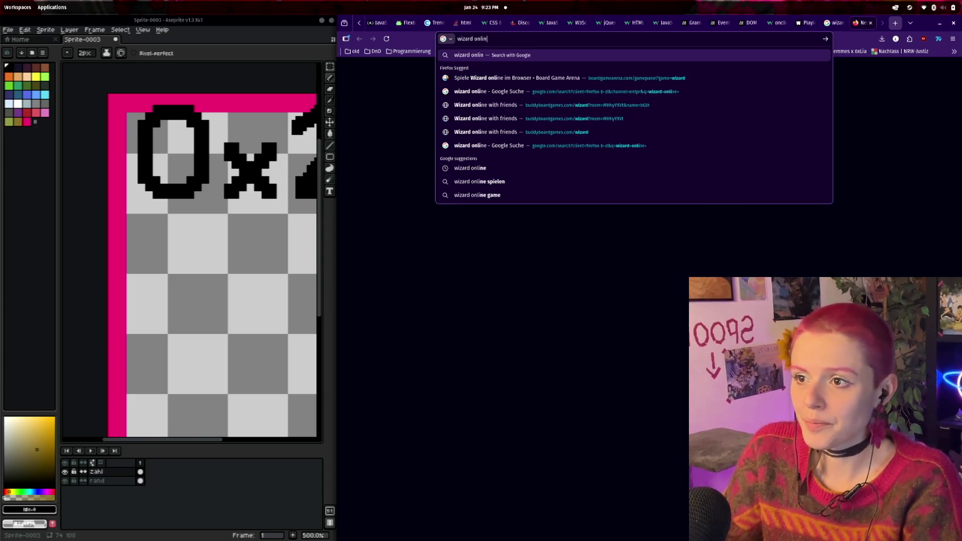
text(e)
key(Return)
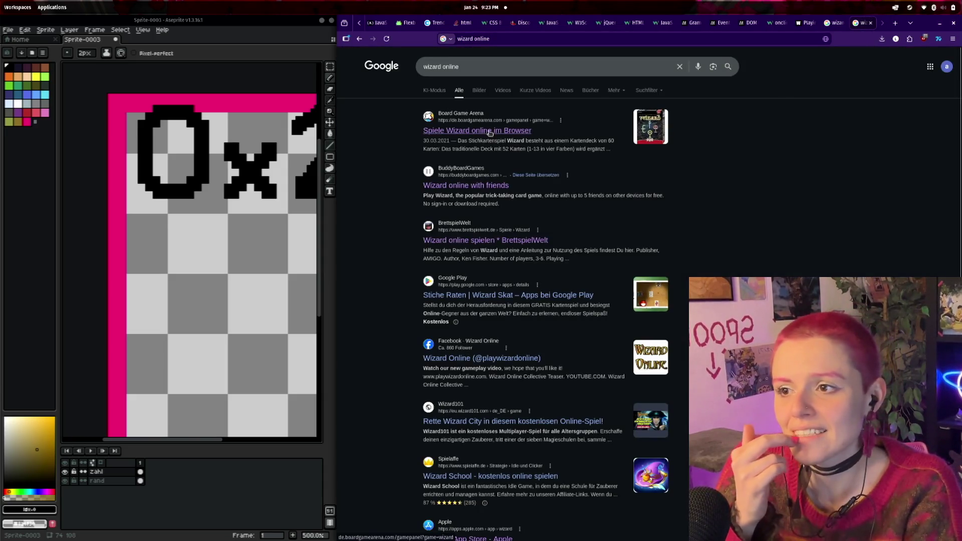
click(491, 131)
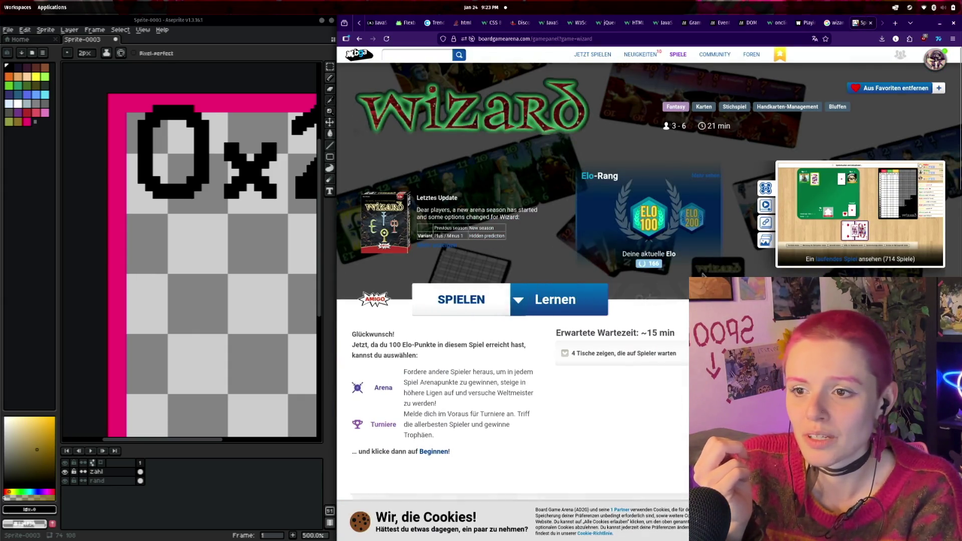
click(830, 260)
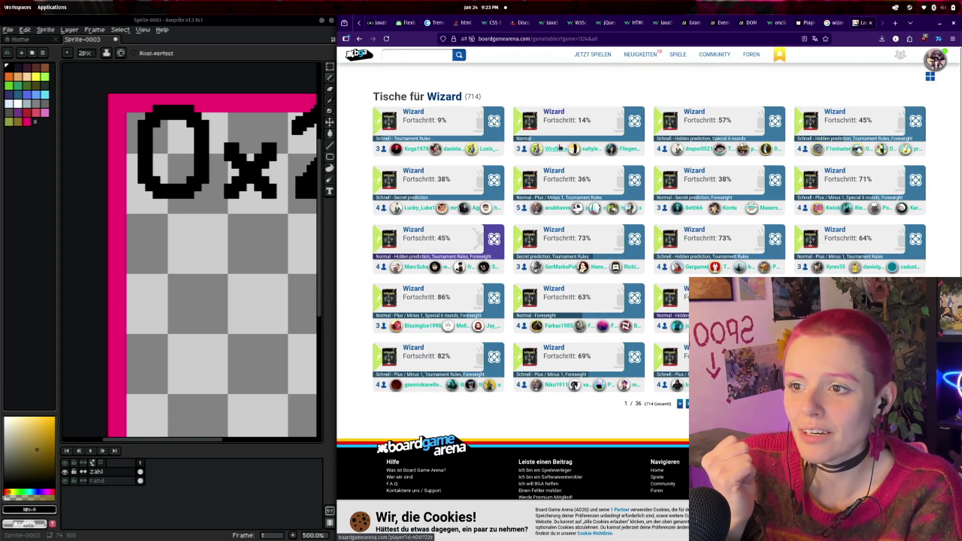
- Spectate a live Wizard table at round 4 of 20 with spades as trump
click(560, 120)
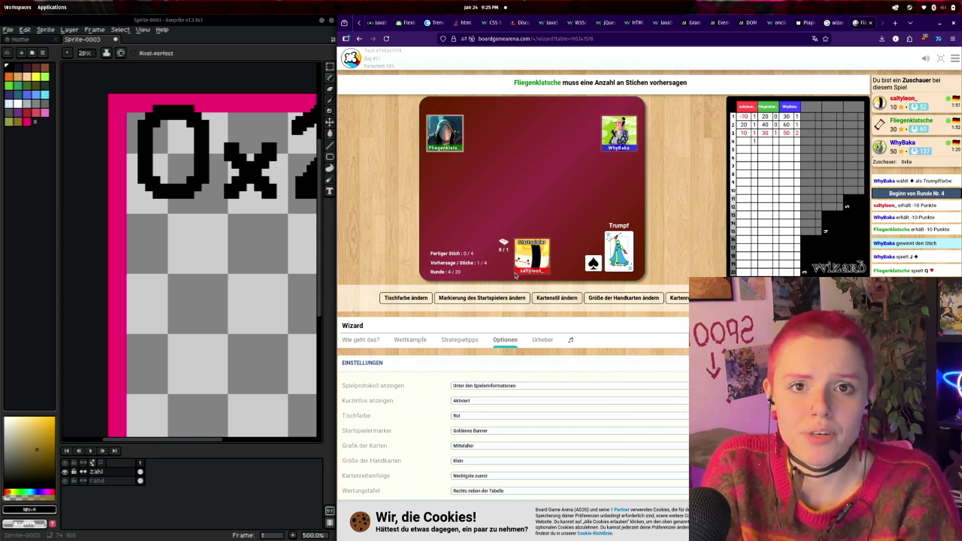
scroll(400, 24, up, 5)
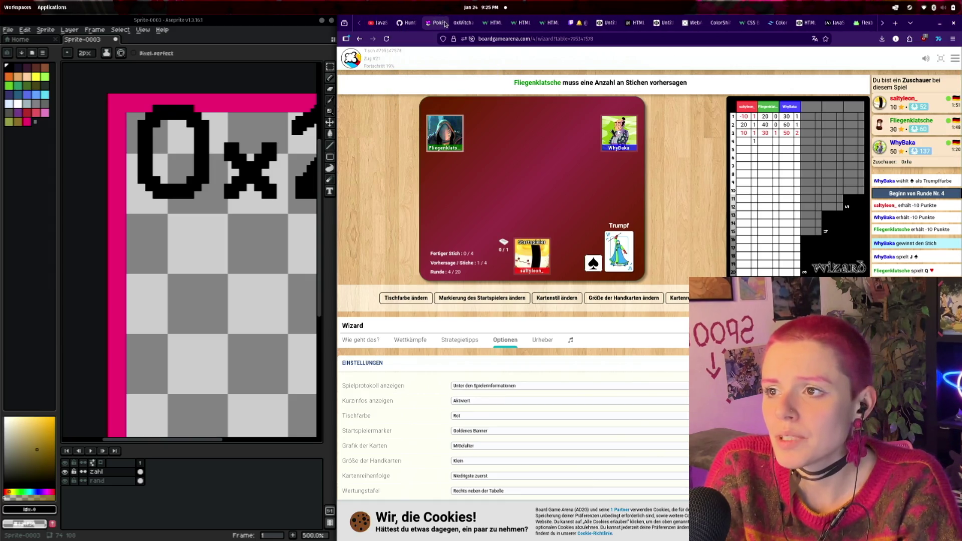
- On the 0xWitchard page, set 6 players for a new game and enter join Game ID fdadfsf
click(462, 23)
click(414, 170)
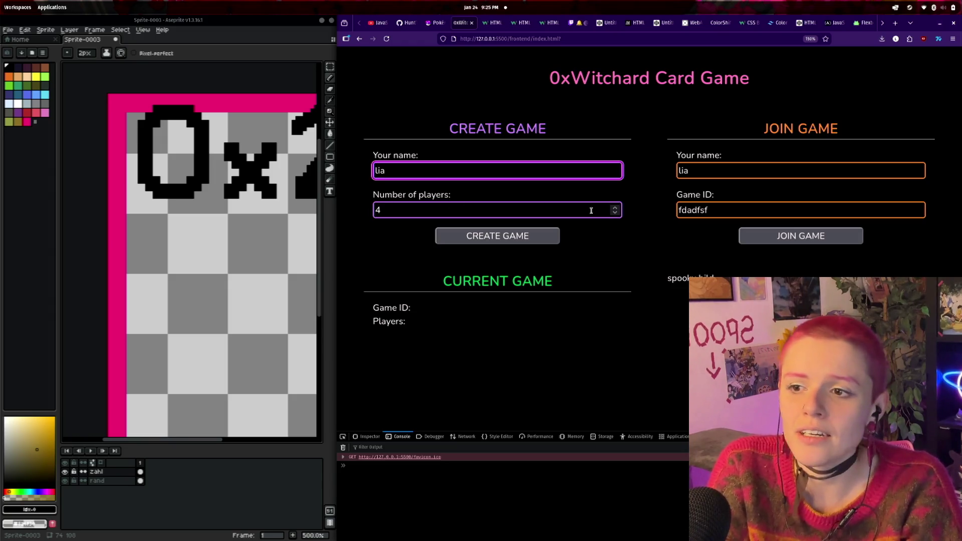
click(615, 207)
click(615, 207)
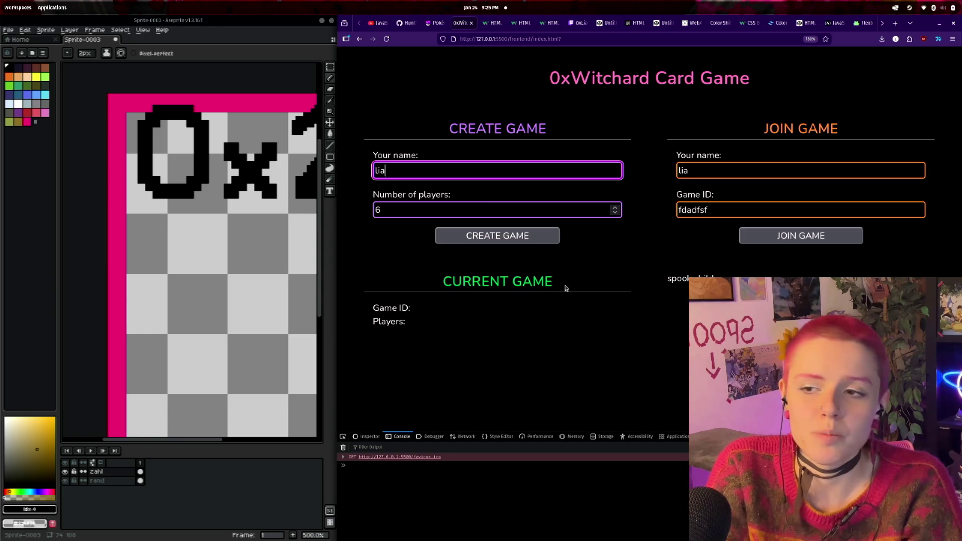
click(521, 239)
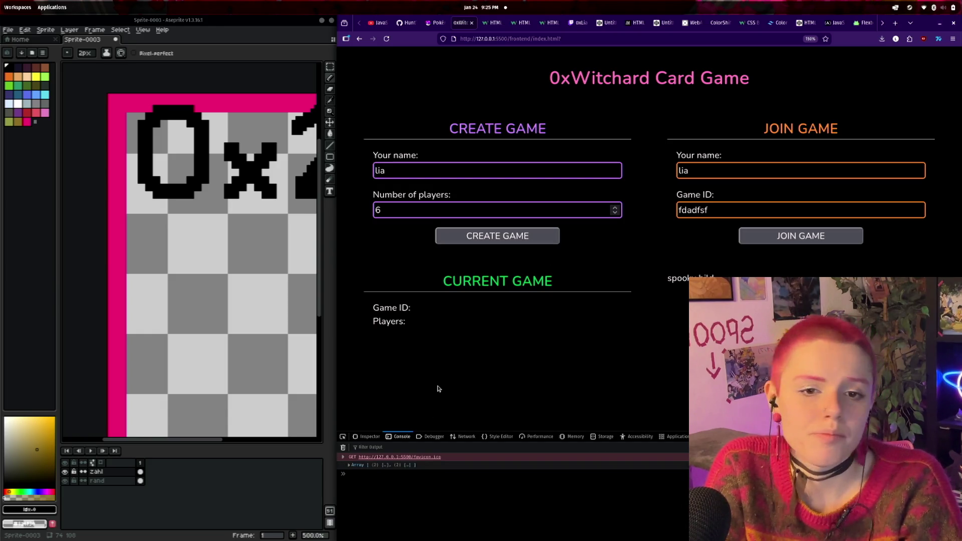
click(719, 173)
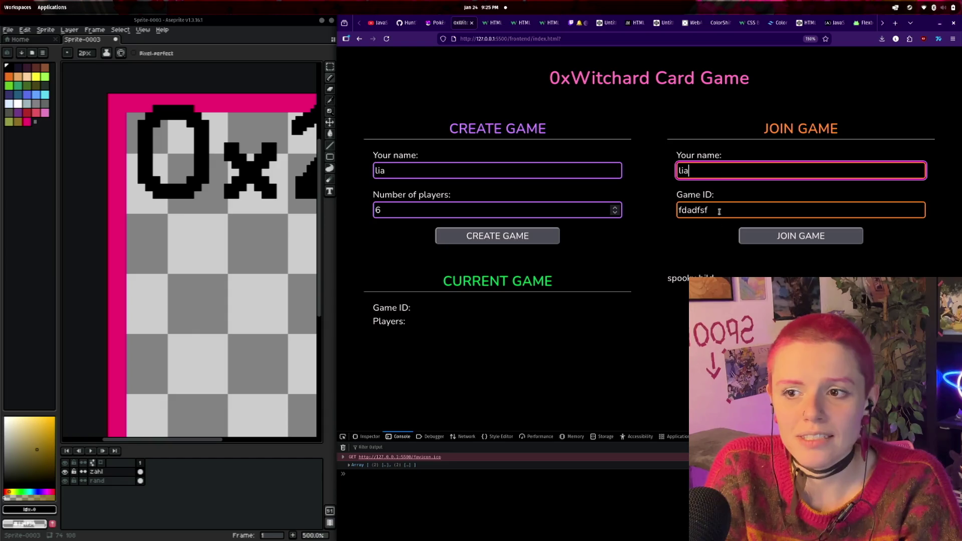
drag(709, 210, 677, 210)
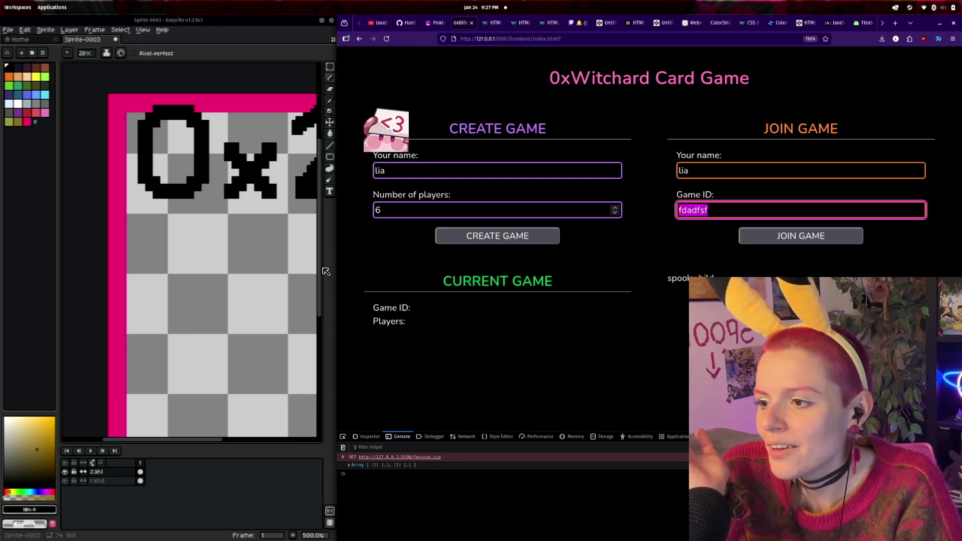
- Widen Aseprite to half the screen, then place and undo a stray pixel below the 0
drag(336, 342, 510, 344)
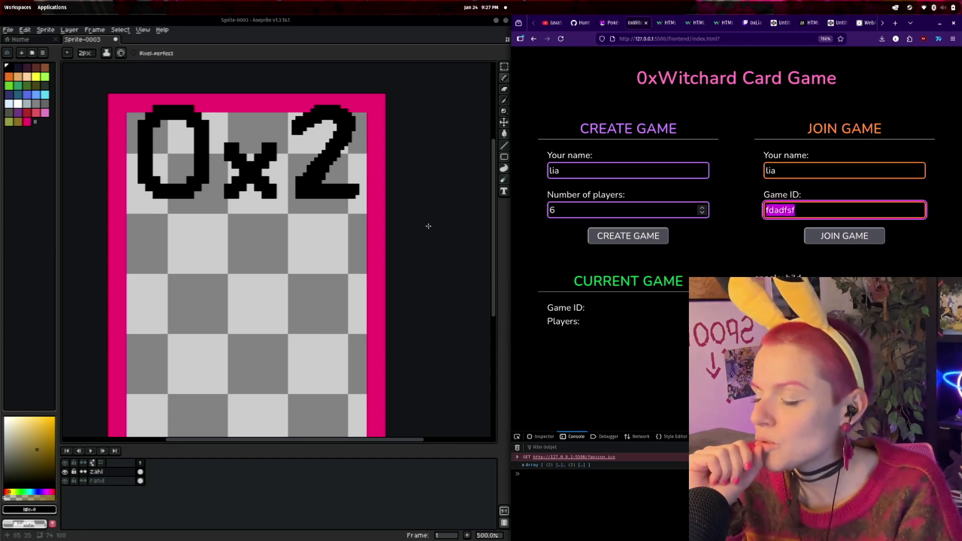
scroll(353, 148, down, 1)
scroll(353, 148, up, 1)
scroll(386, 223, down, 3)
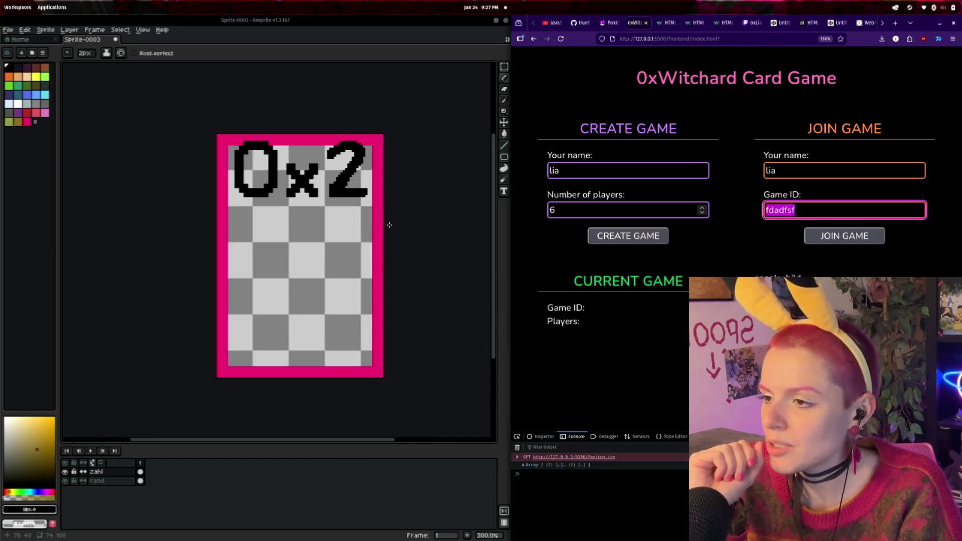
scroll(369, 208, up, 1)
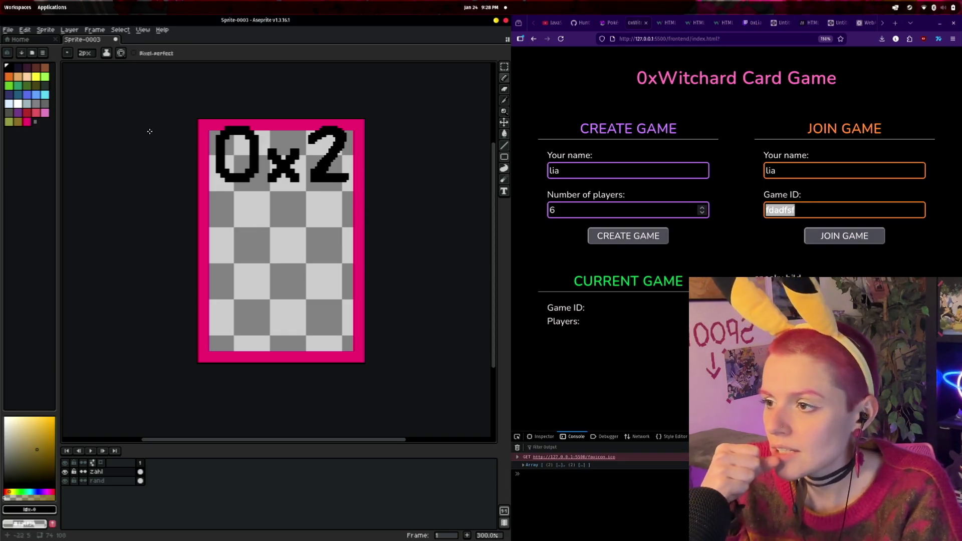
click(242, 202)
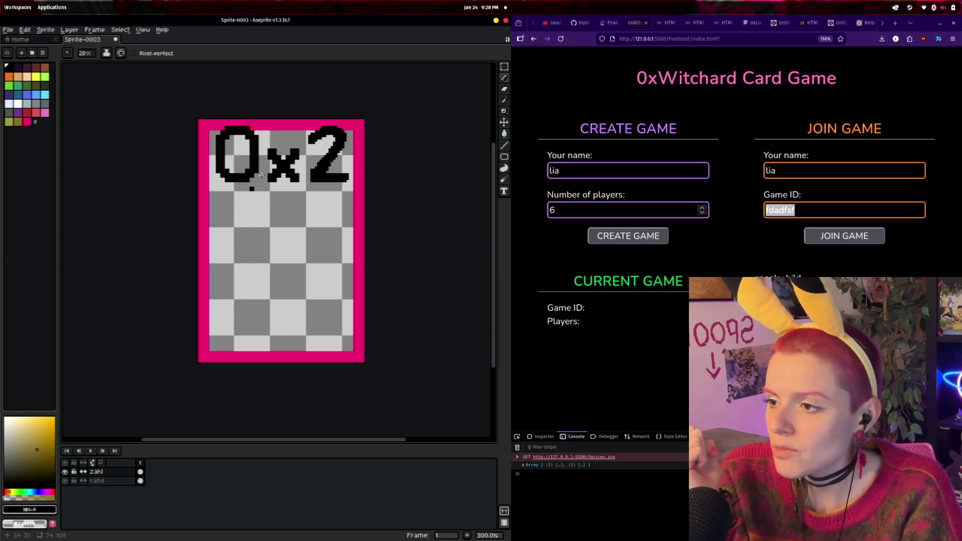
key(plus)
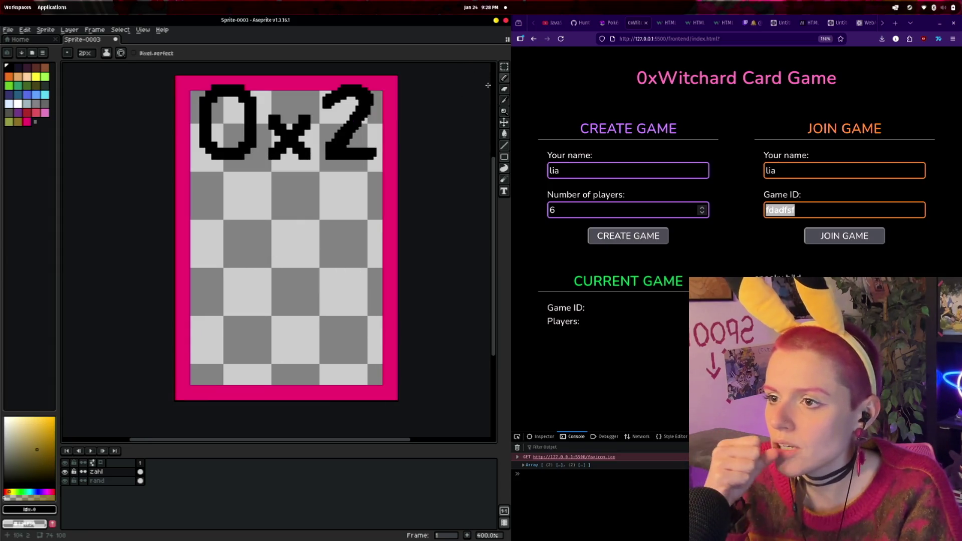
- Search Google Images for pikachu in a new tab and scroll through the results
click(895, 23)
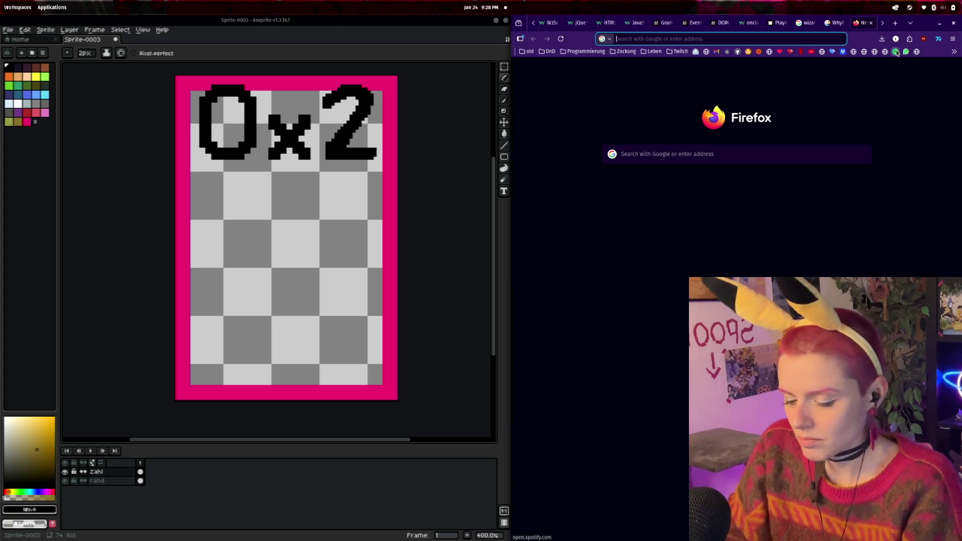
text(pikachu)
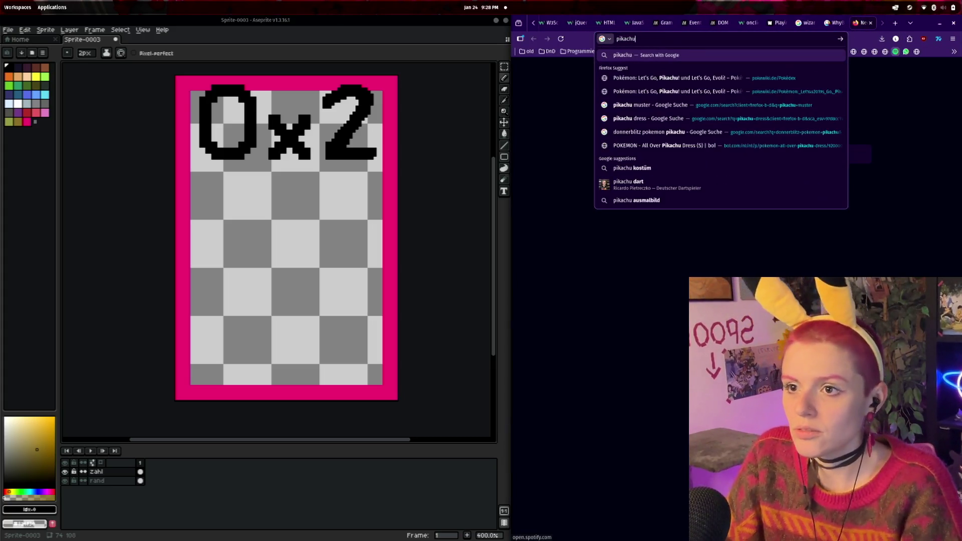
key(Return)
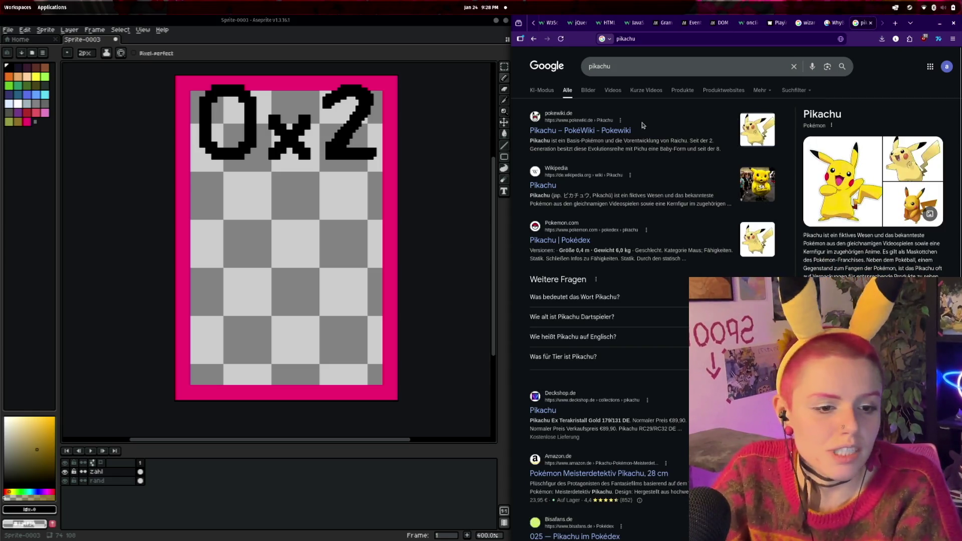
click(588, 91)
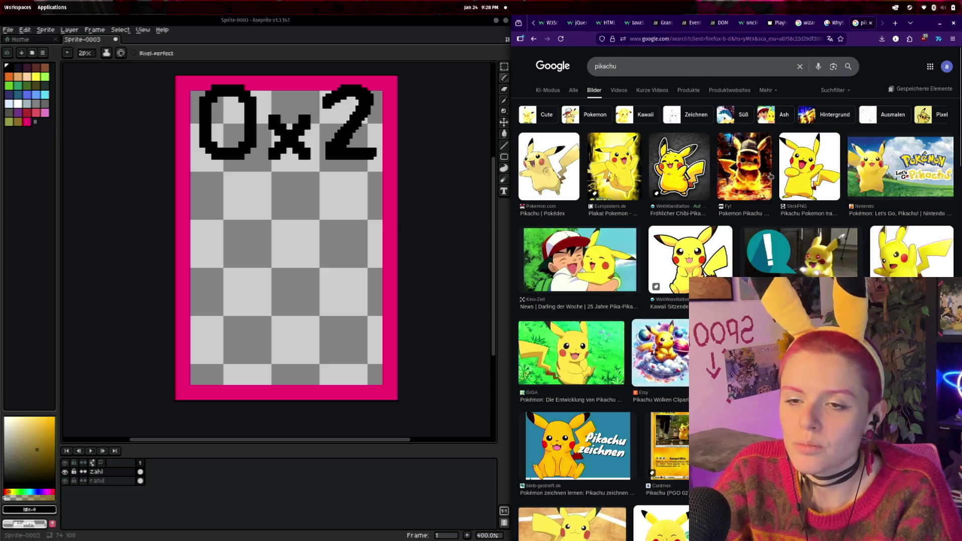
scroll(661, 195, down, 2)
scroll(661, 195, down, 4)
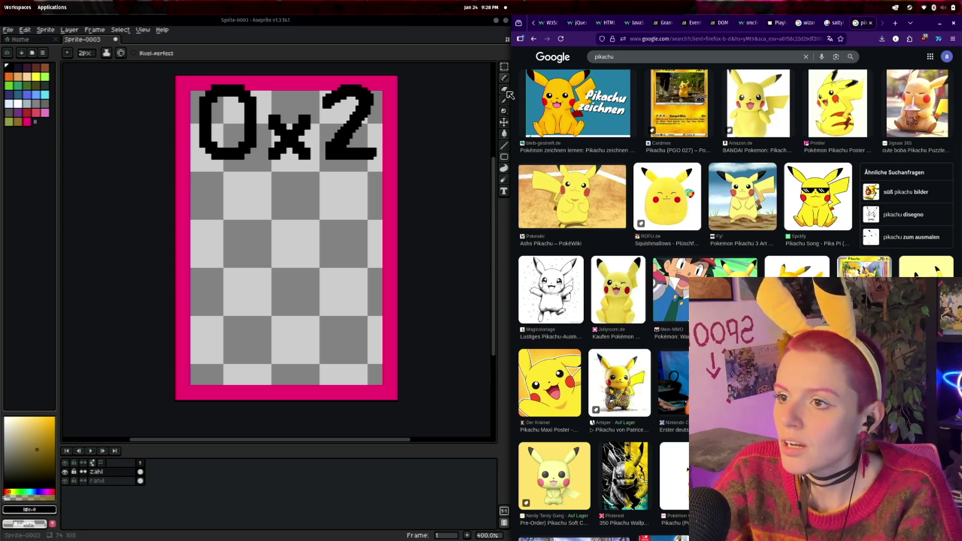
- Marquee-select the 0x text on the card and scale it down
click(505, 66)
drag(195, 75, 319, 186)
mouse_move(318, 76)
mouse_down()
mouse_move(285, 92)
mouse_move(269, 129)
mouse_move(256, 129)
mouse_up()
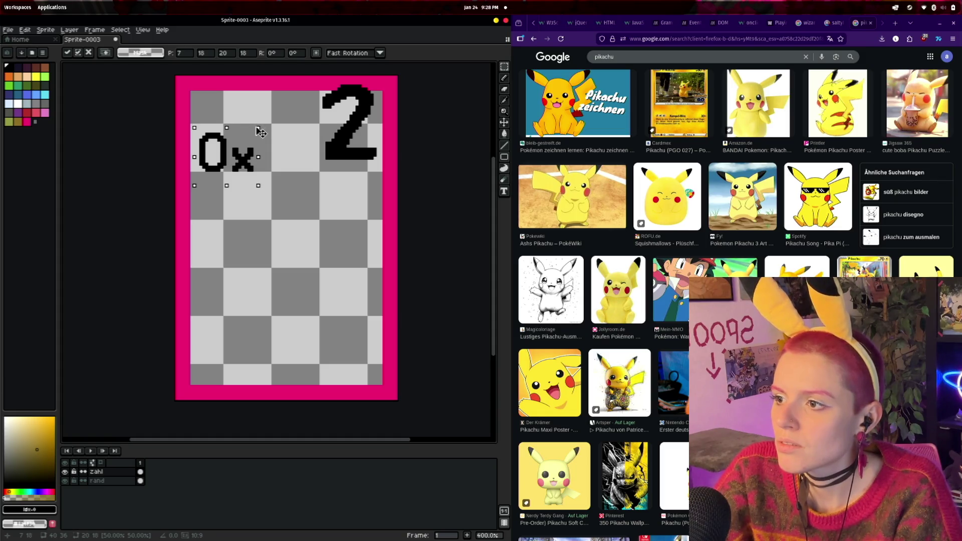
- Move the small 0x to the top-left, then shrink and place the 2 beside it
drag(243, 159, 230, 107)
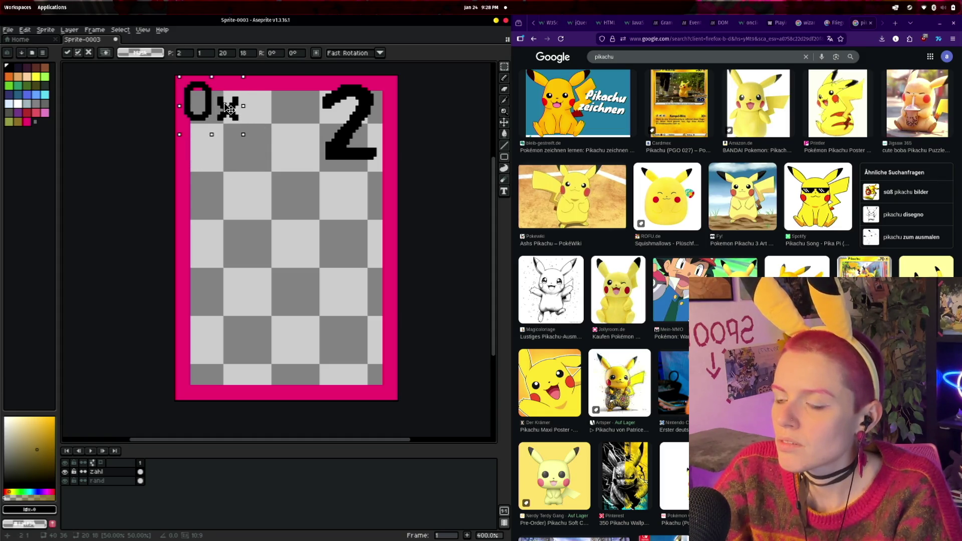
click(315, 150)
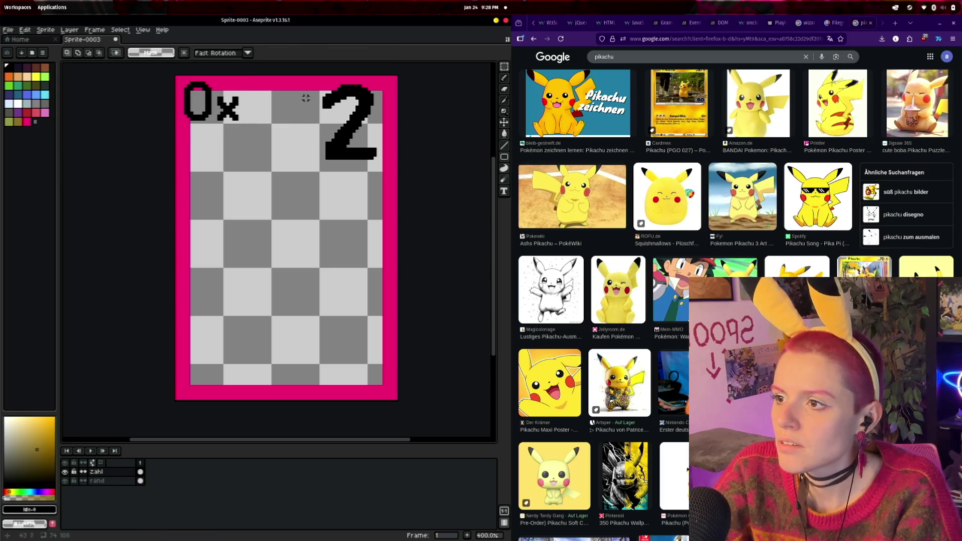
drag(318, 82, 387, 172)
drag(356, 133, 286, 123)
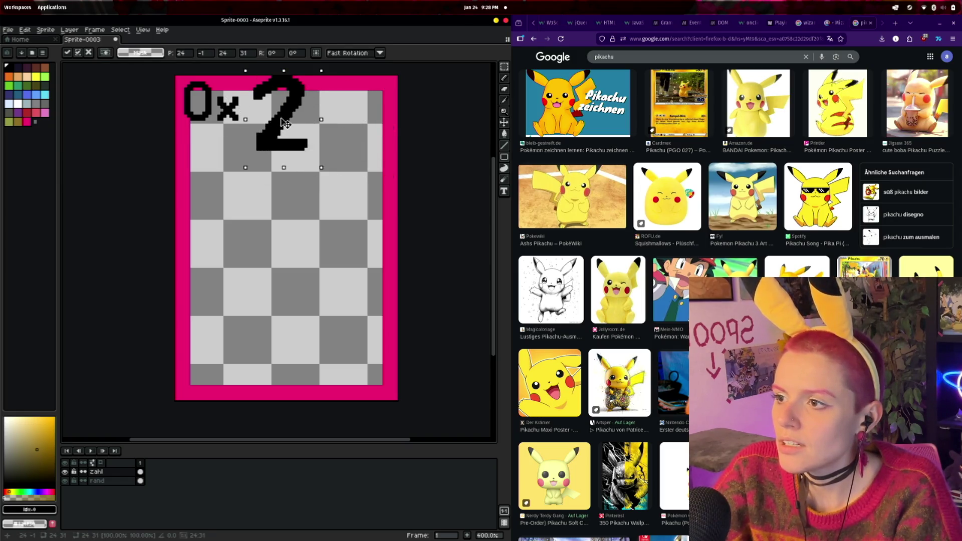
drag(321, 168, 306, 149)
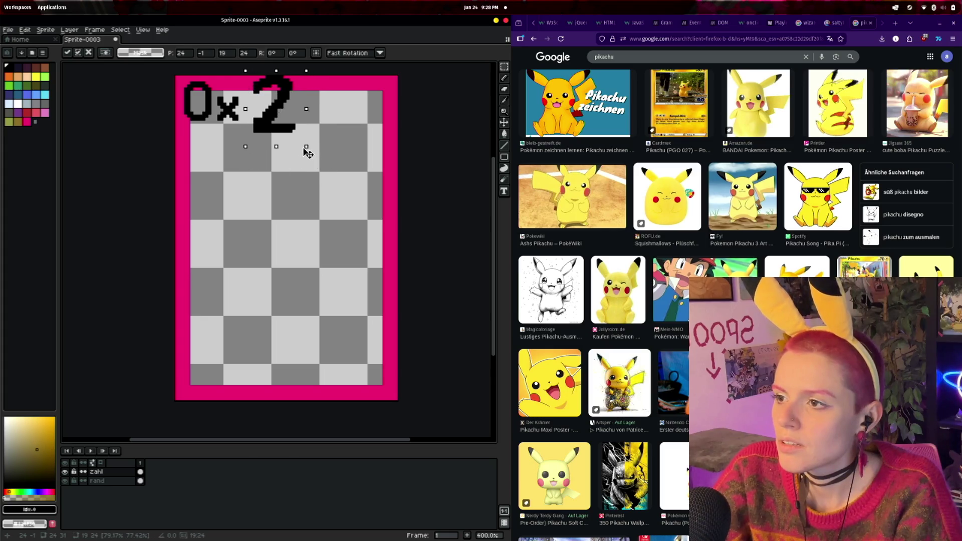
mouse_move(276, 115)
mouse_down()
mouse_move(265, 121)
mouse_move(274, 119)
mouse_up()
click(191, 79)
- Nudge the 0x down next to the 2 and commit the compact 0x2 label
mouse_move(191, 80)
mouse_down()
mouse_move(245, 129)
mouse_move(230, 131)
mouse_up()
click(399, 131)
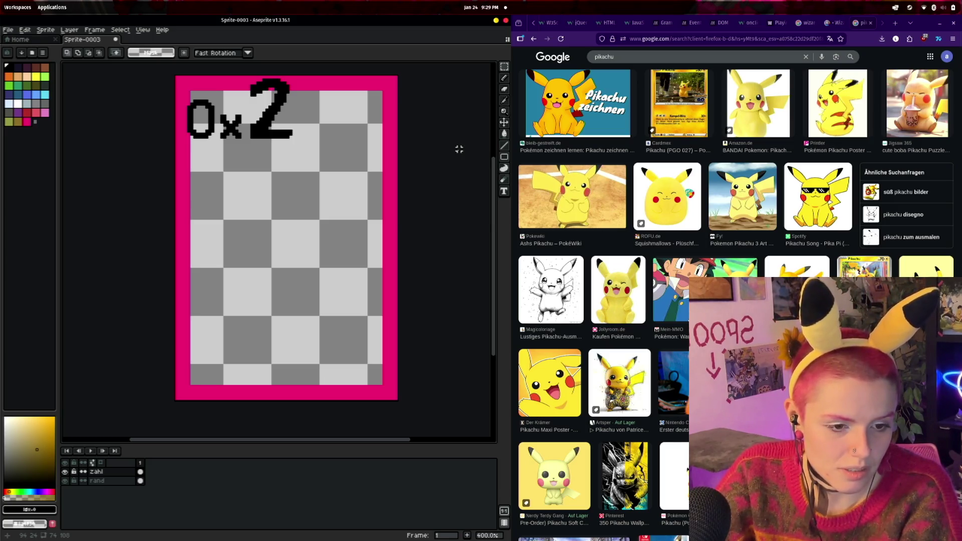
click(724, 55)
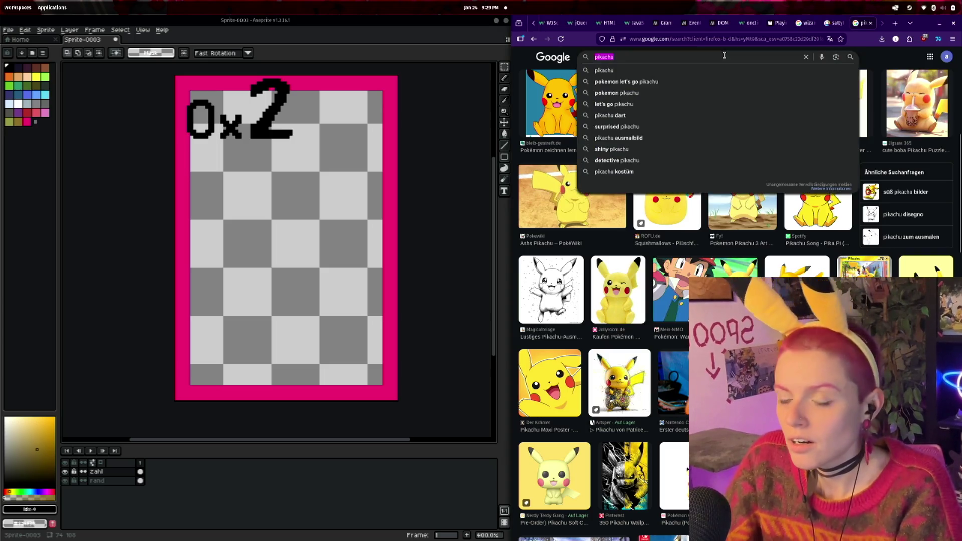
- Search images for 'calcifer ghibli' and preview one Calcifer picture
text(calcifer)
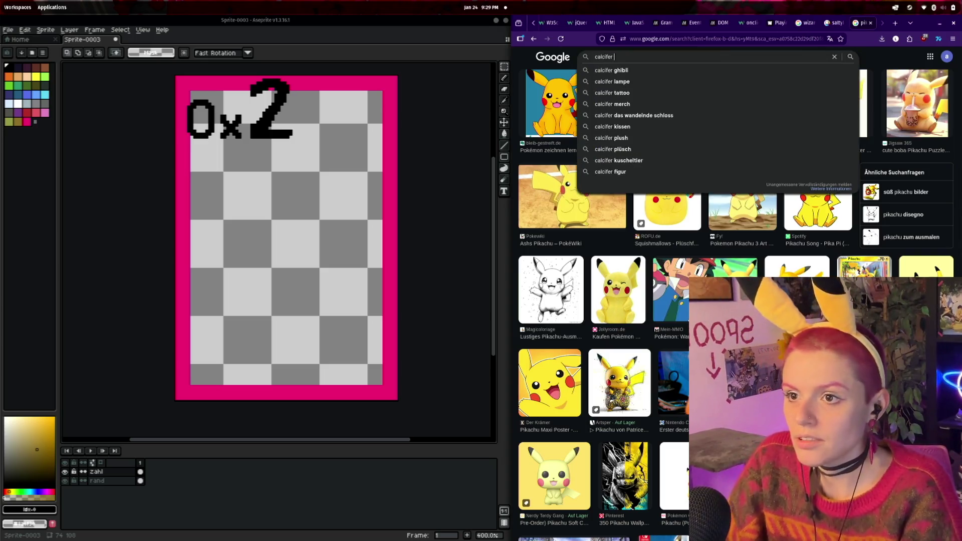
key(Down)
key(Return)
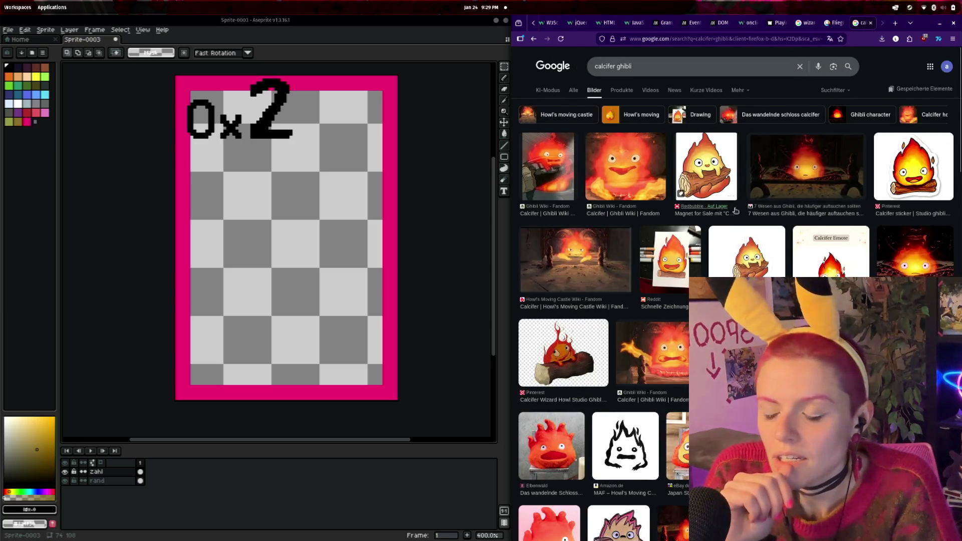
scroll(736, 211, down, 3)
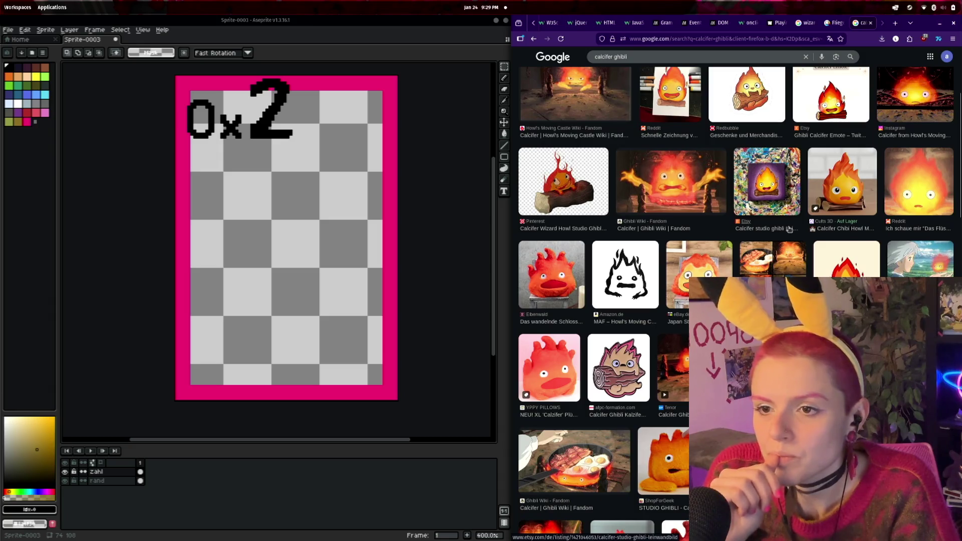
scroll(789, 229, down, 2)
scroll(789, 234, down, 4)
scroll(788, 235, down, 2)
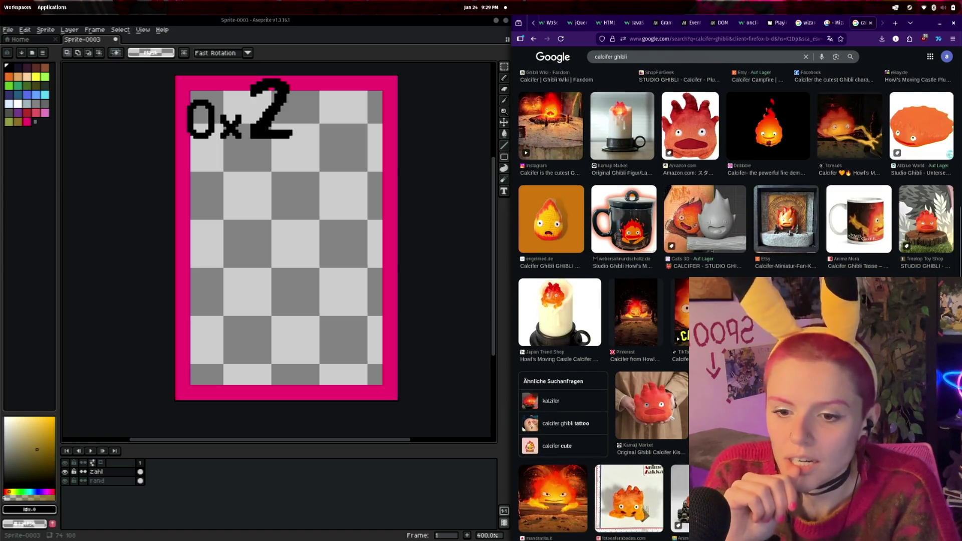
scroll(791, 233, down, 2)
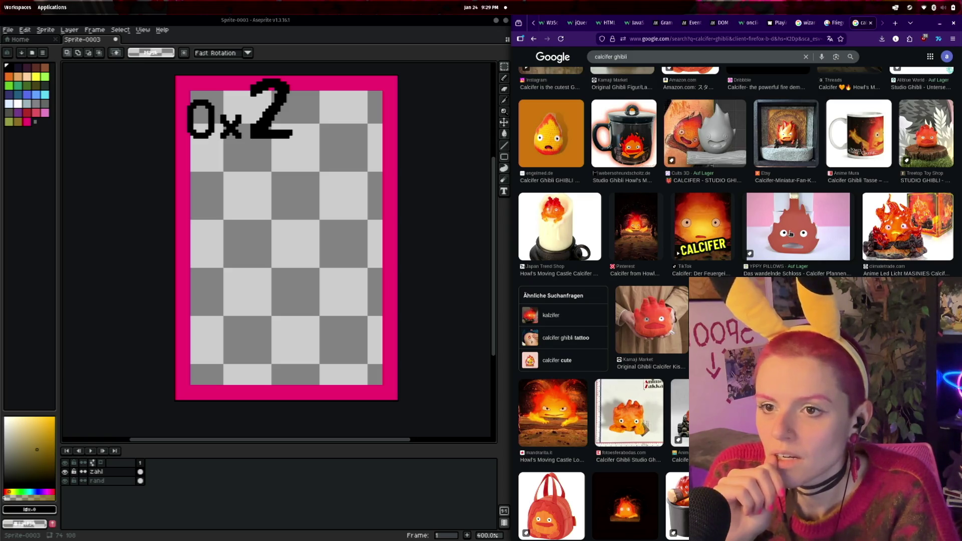
scroll(791, 233, down, 5)
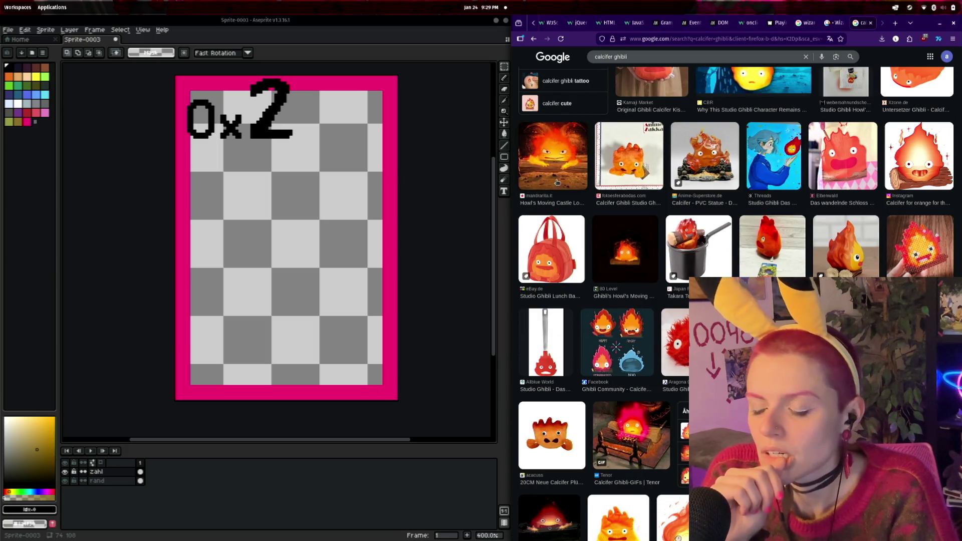
click(557, 181)
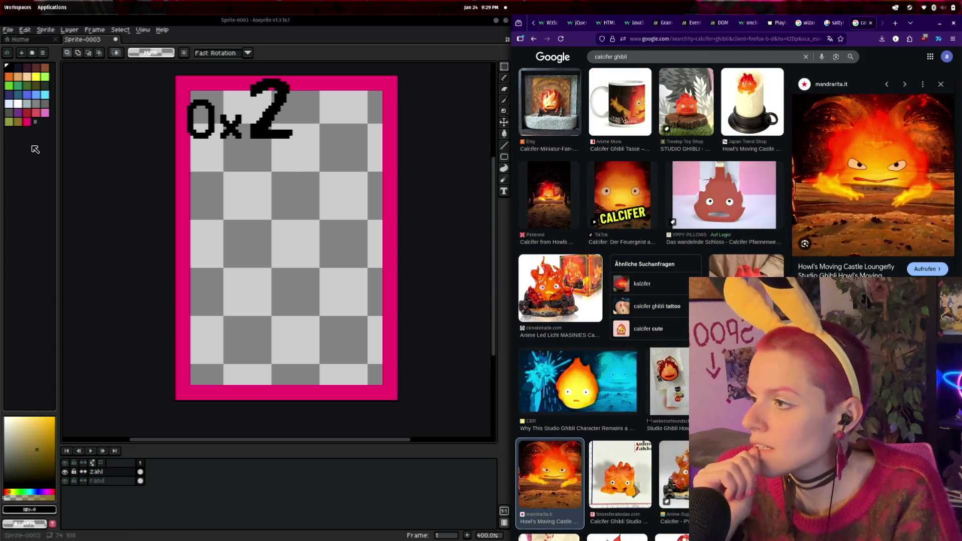
- Hide Aseprite's zahl layer so the 0x2 label disappears from the card
scroll(774, 22, up, 5)
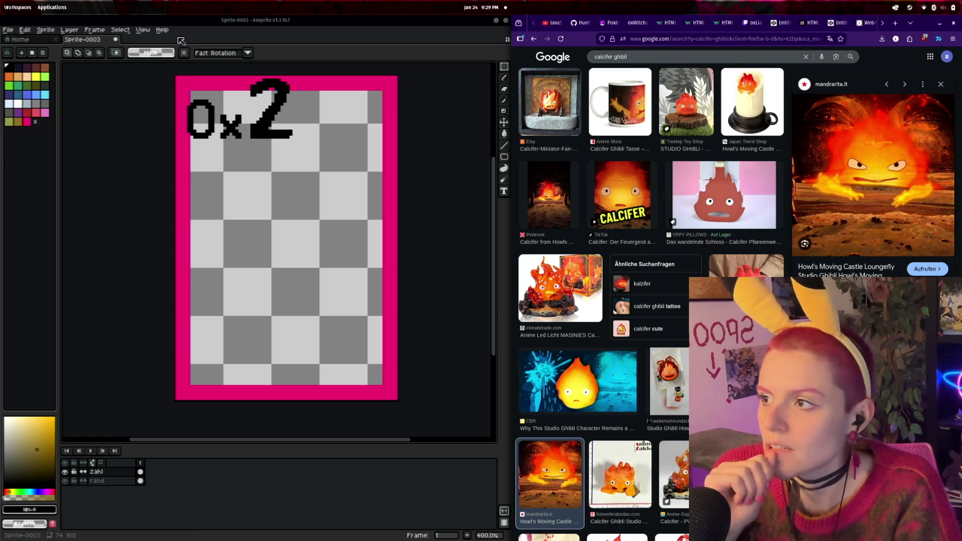
click(65, 472)
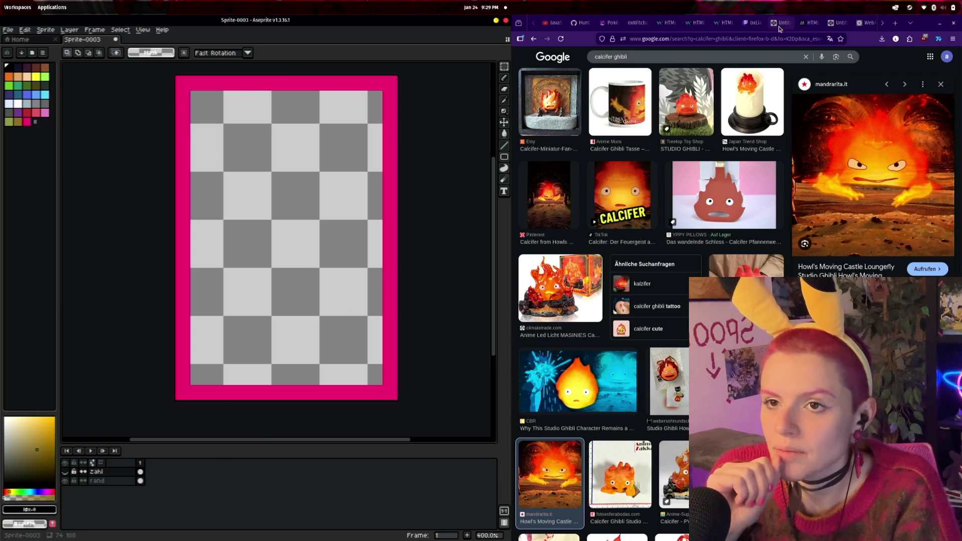
click(838, 26)
- Show the Tailwind CSS colour palette page with the Red through Teal rows
scroll(858, 22, up, 5)
click(609, 22)
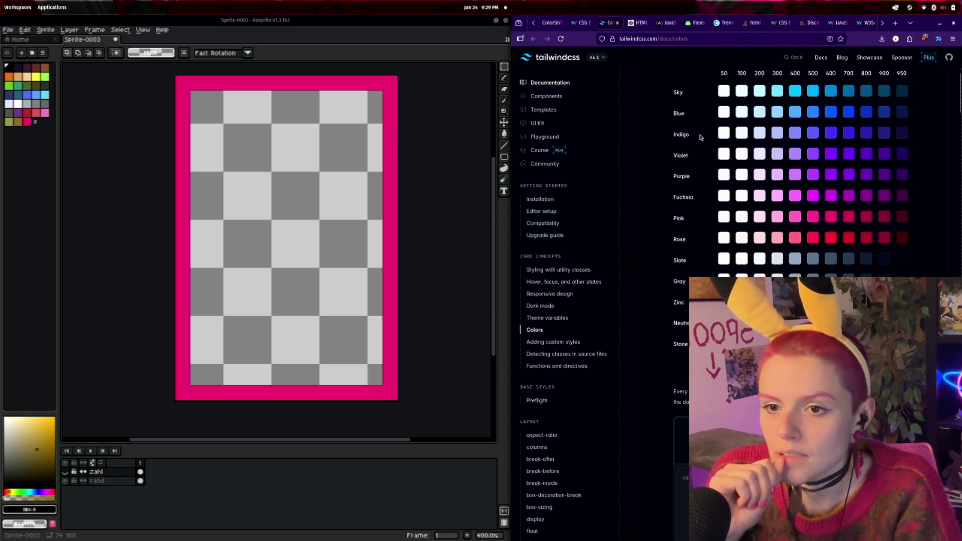
scroll(701, 136, up, 4)
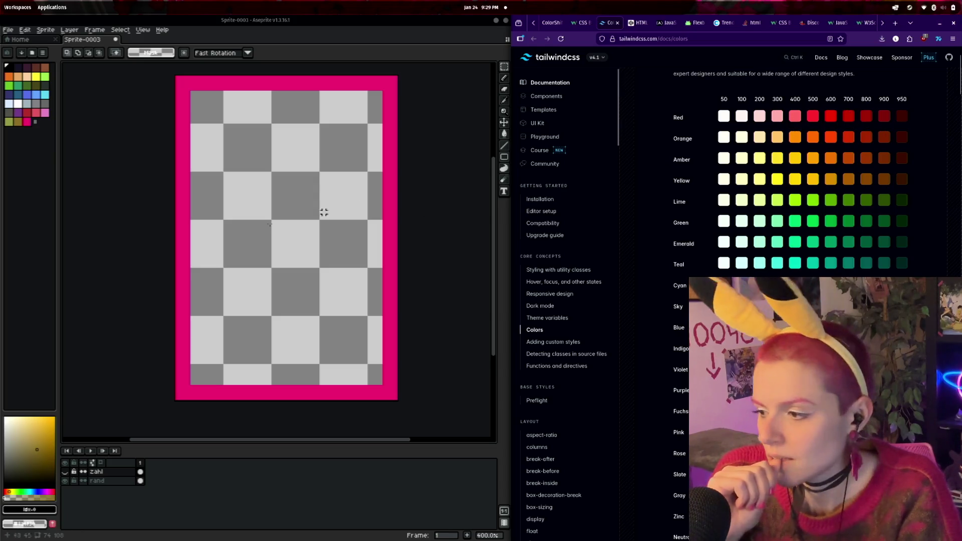
- Paste the copied Tailwind colour value into Aseprite's drawing colour
click(32, 515)
click(134, 447)
key(ctrl+v)
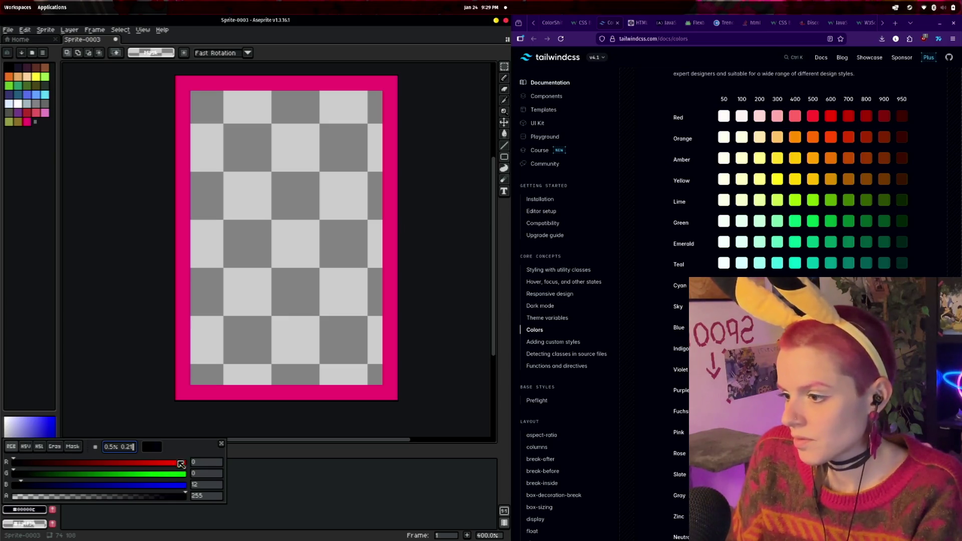
key(Return)
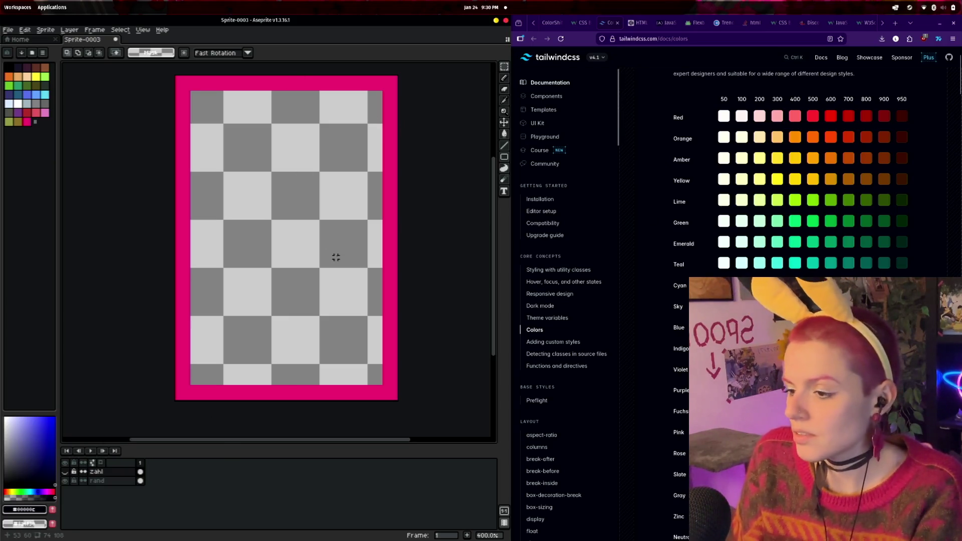
key(super)
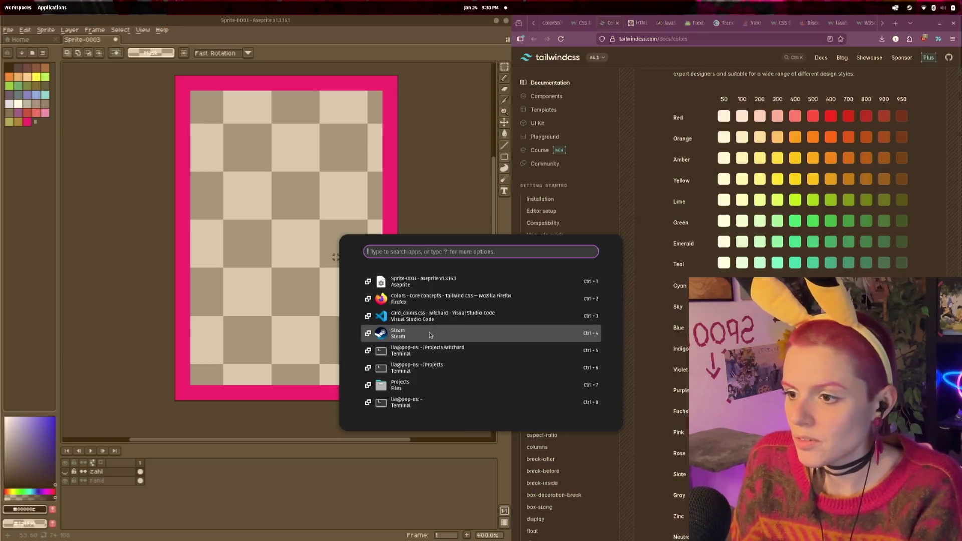
- In VS Code's card_colors.css, add an --orange variable with the pasted Tailwind value and save
click(428, 326)
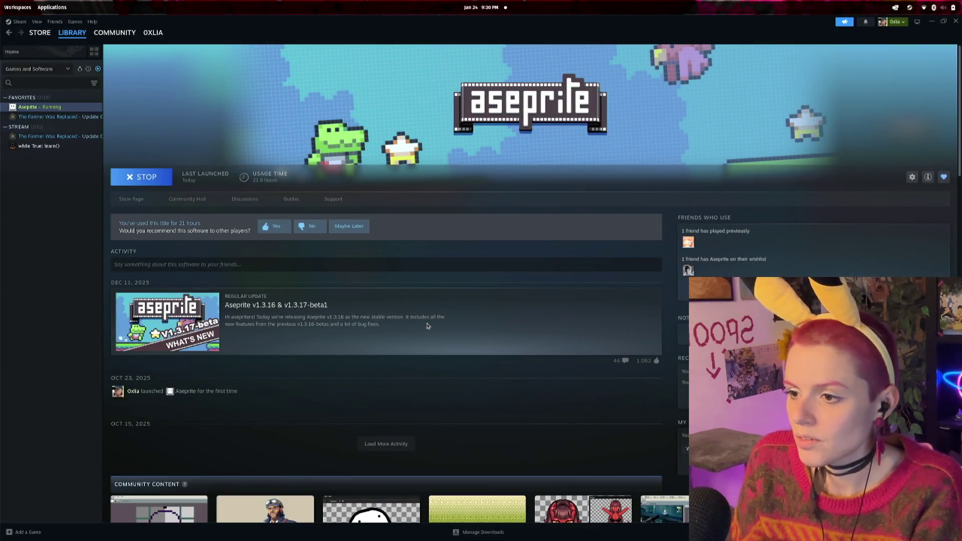
key(super)
click(428, 330)
click(331, 93)
key(Return)
text(--orange)
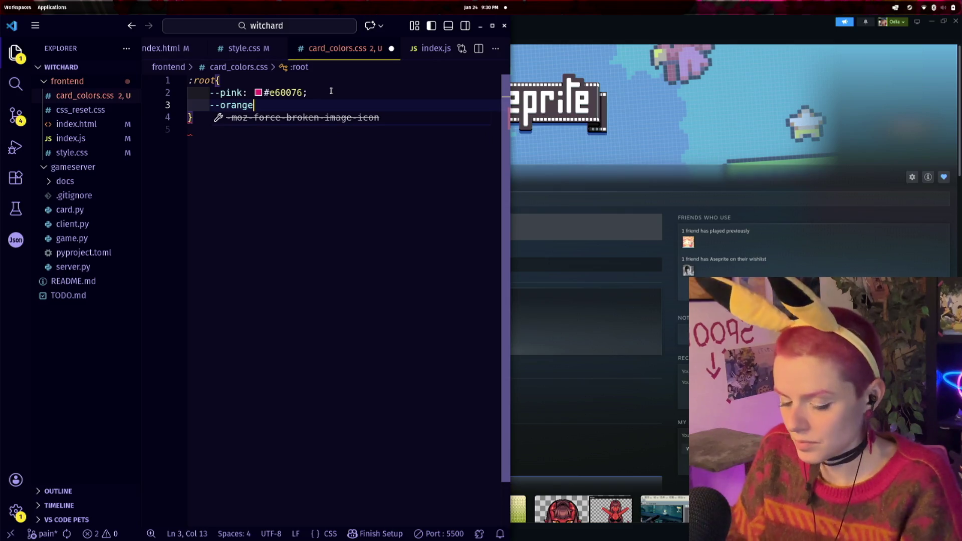
text(:)
text(oklch(70.5% 0.213 47.604))
text(;)
key(ctrl+s)
- Convert the --orange value to hex #ff6900 and minimize VS Code
click(363, 175)
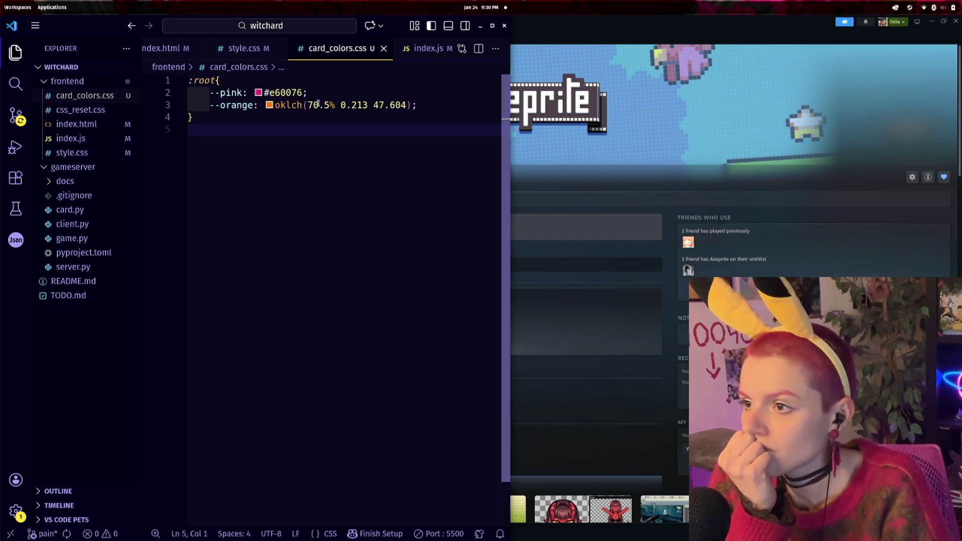
mouse_move(271, 108)
click(302, 121)
click(310, 124)
click(310, 105)
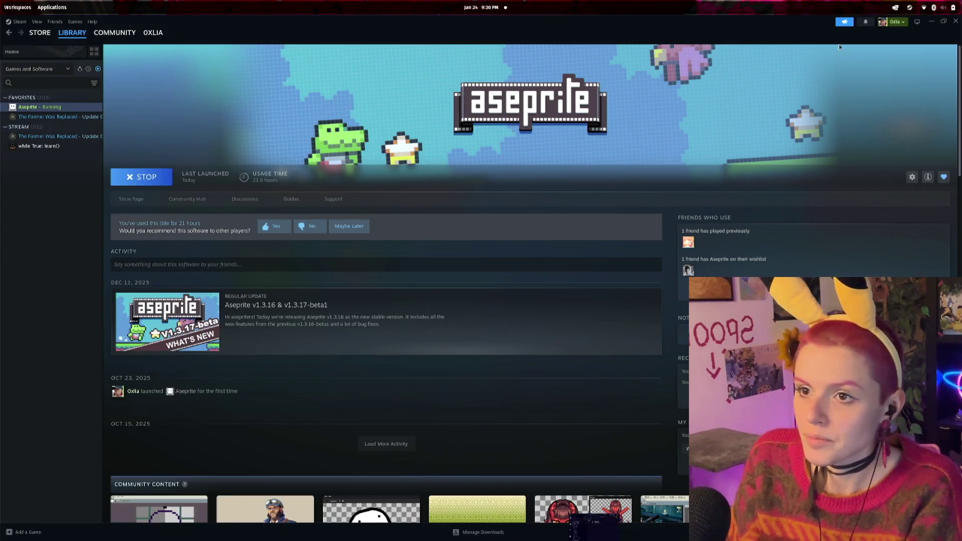
click(944, 31)
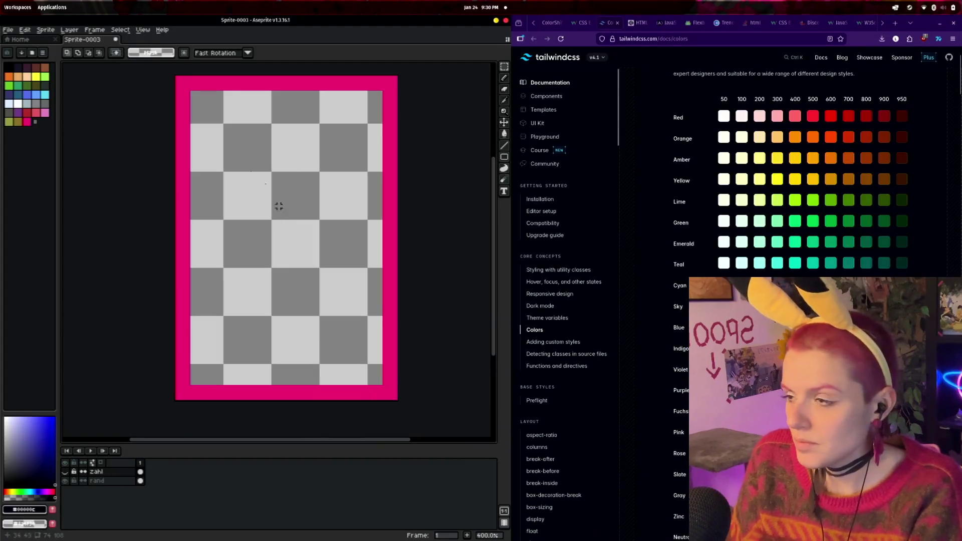
- Set the drawing colour to hex ff6900 and add it to the palette
click(41, 509)
click(109, 445)
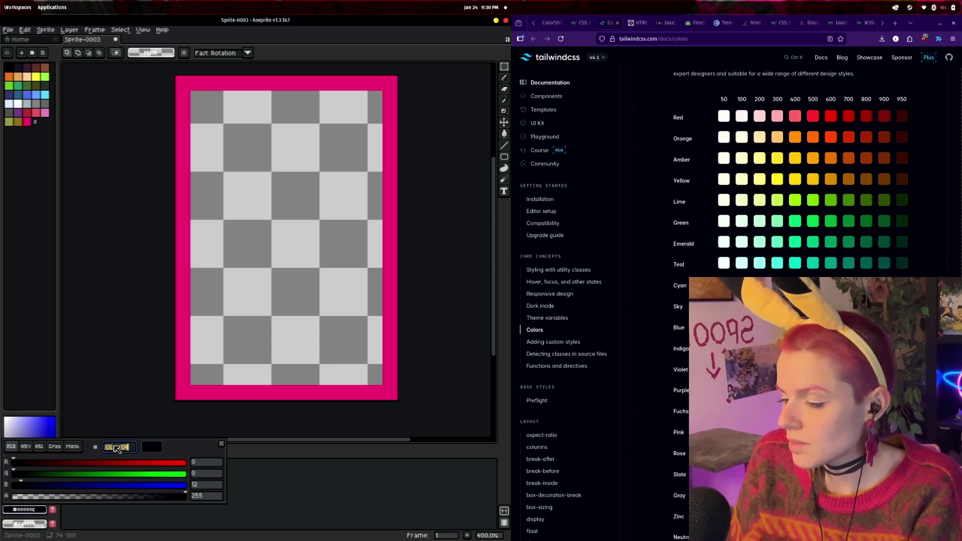
text(ff6900)
click(52, 509)
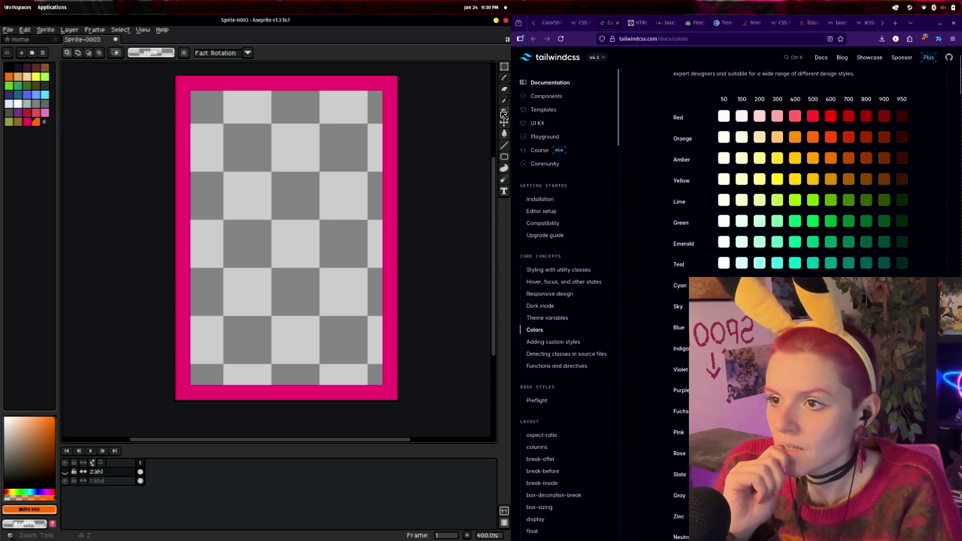
- On the rand layer, set the Pencil to a square 5px brush
click(96, 481)
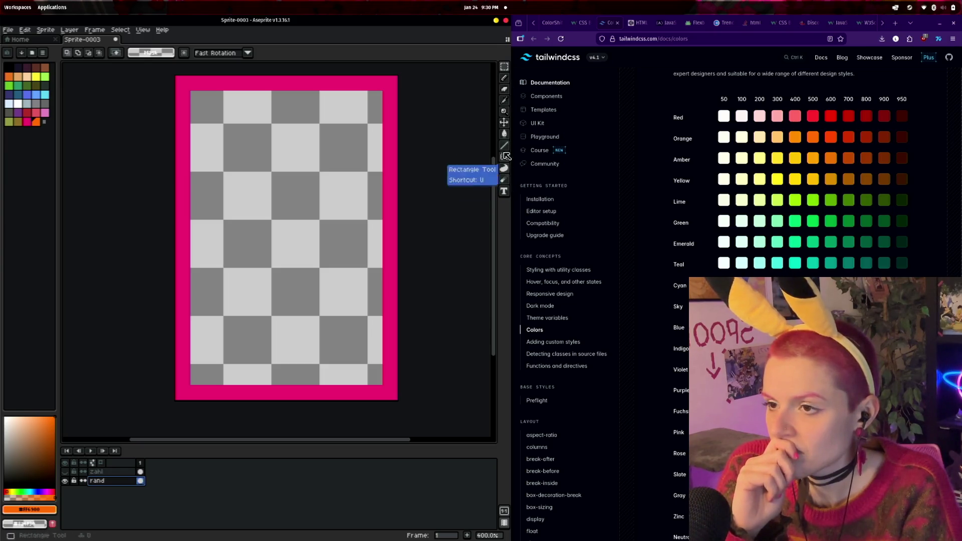
click(505, 79)
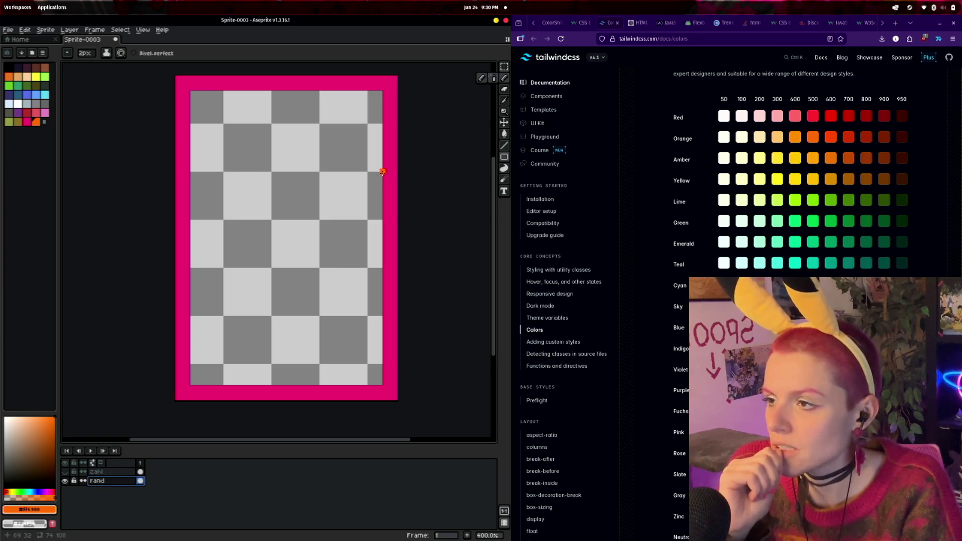
click(67, 53)
click(82, 66)
click(84, 53)
text(5)
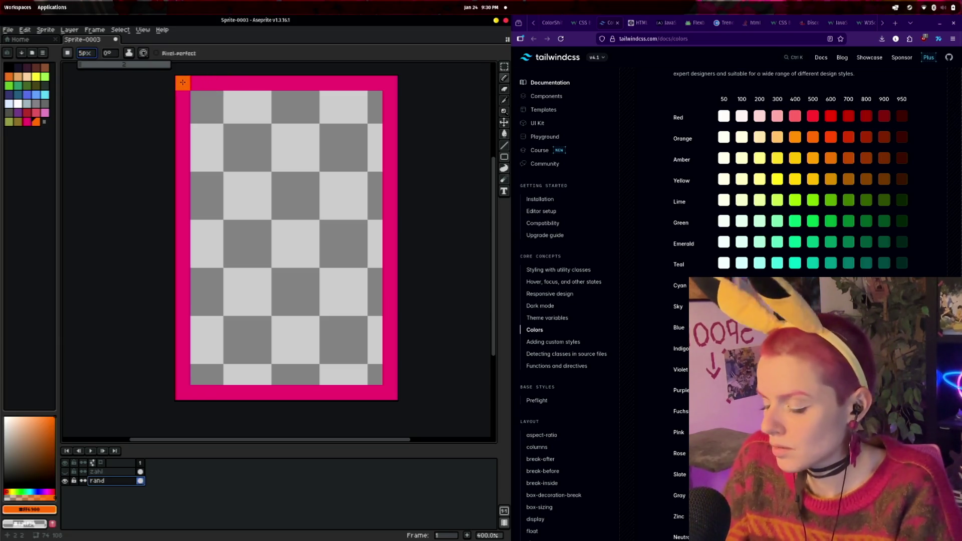
- Undo the pencil stroke and redraw the border edges orange using a square-brush Line tool
drag(182, 83, 406, 94)
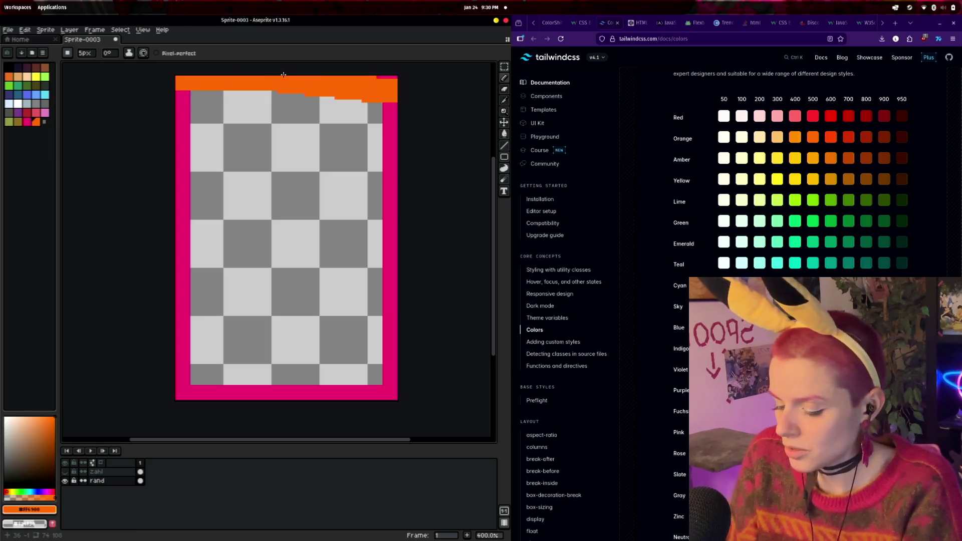
key(ctrl+z)
key(l)
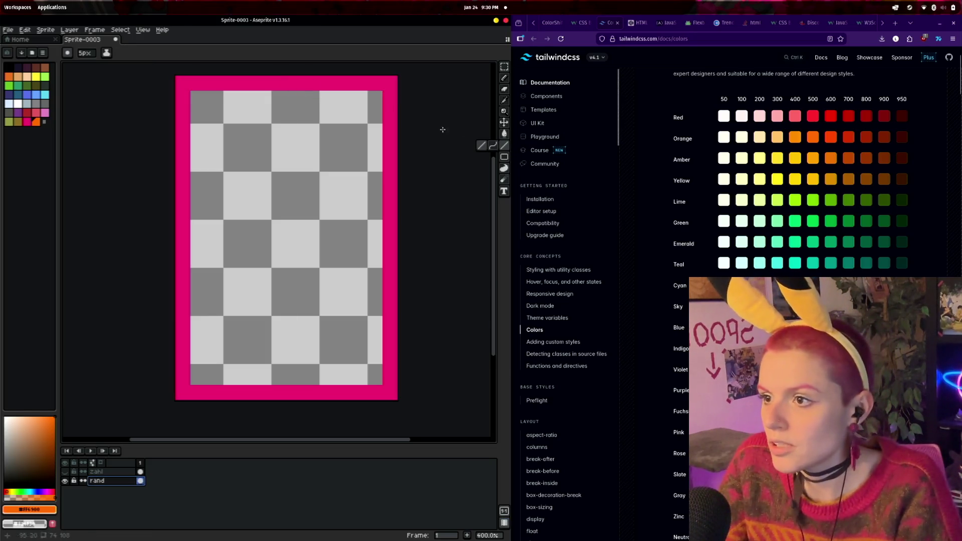
click(70, 54)
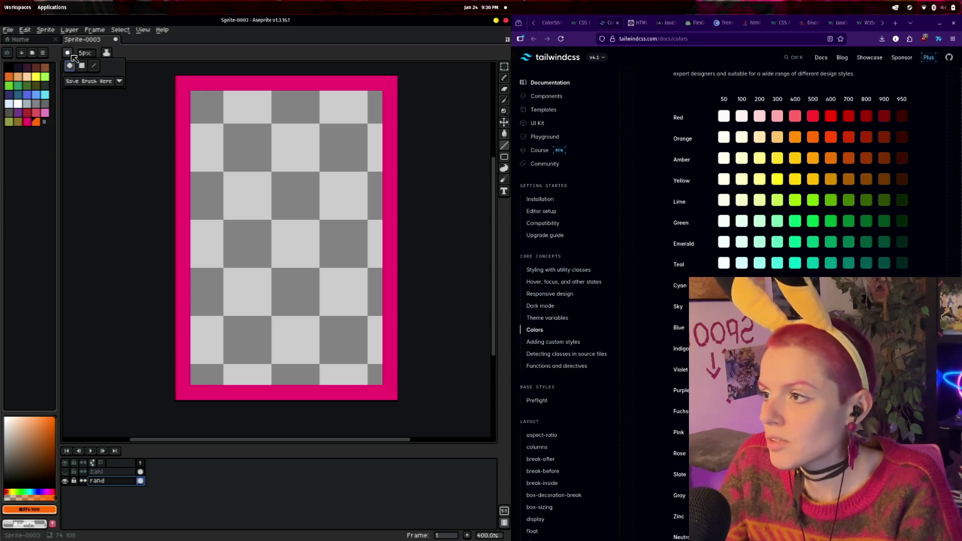
click(83, 72)
mouse_move(183, 83)
mouse_down()
mouse_move(396, 83)
mouse_move(392, 396)
mouse_move(179, 390)
mouse_move(379, 392)
mouse_up()
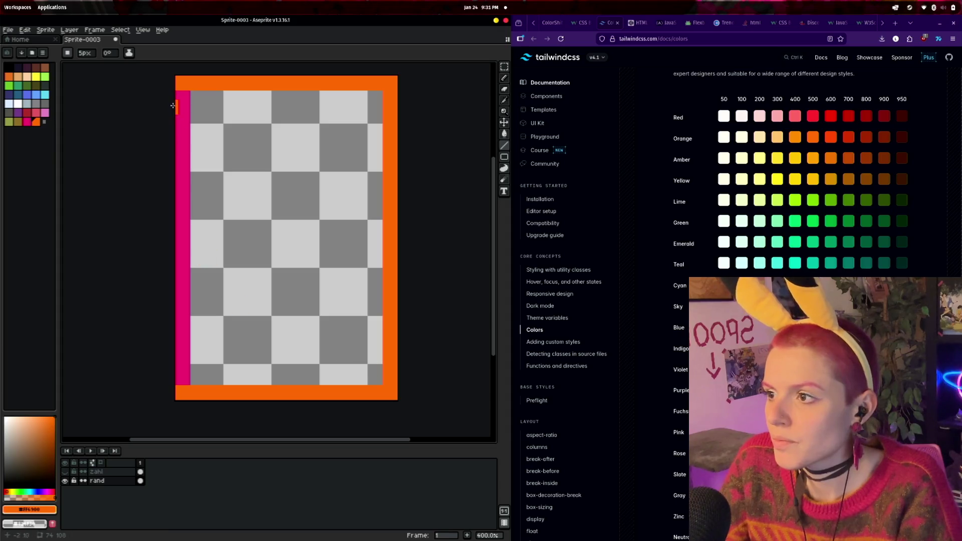
drag(181, 95, 182, 381)
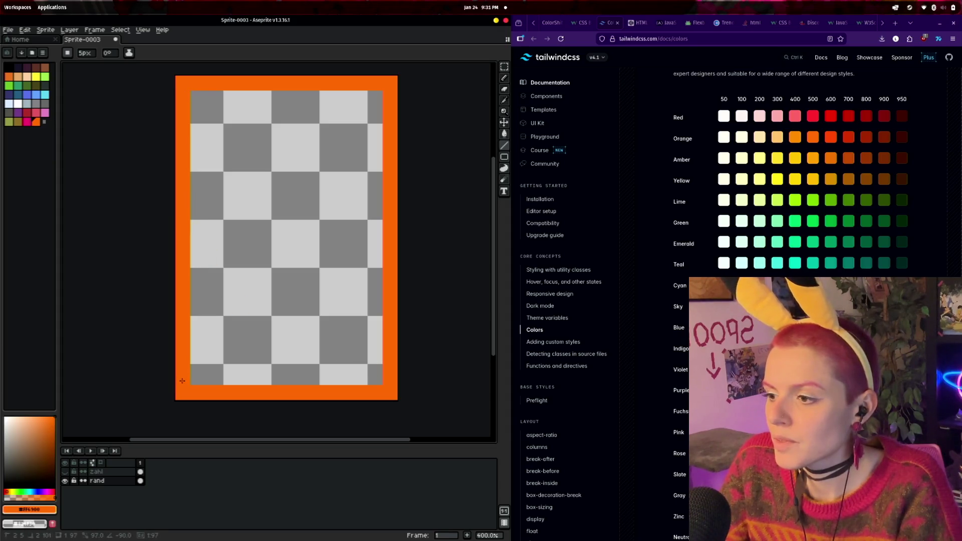
right_click(95, 481)
- Add a new layer and rename it calcifer
mouse_move(117, 483)
click(185, 482)
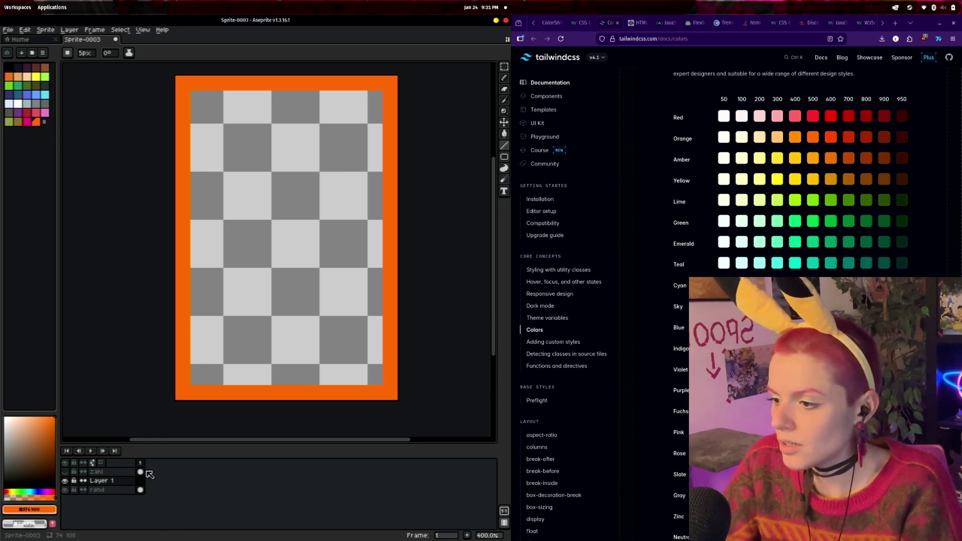
double_click(106, 482)
text(cal)
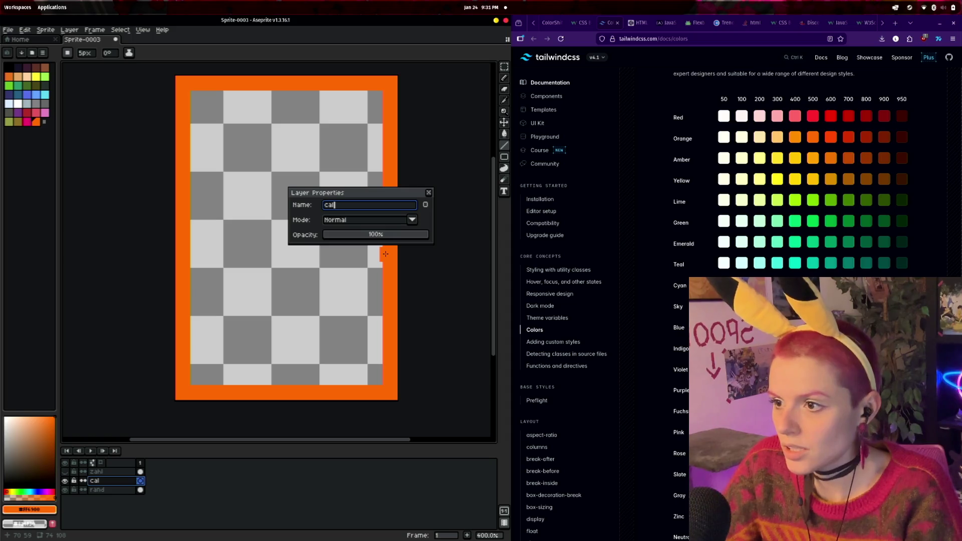
text(cifer)
key(Return)
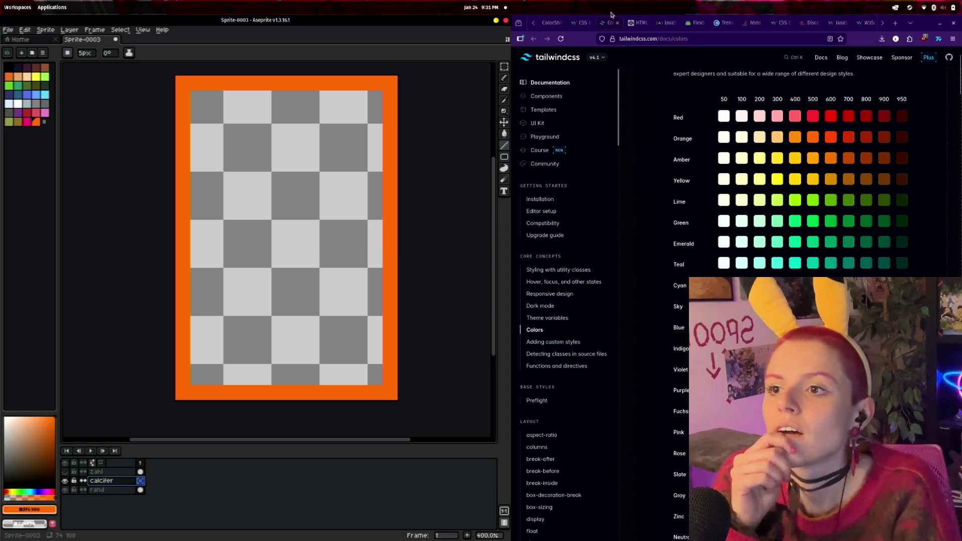
- Bring up the Calcifer Ghibli reference images and pick the brown palette colour
scroll(670, 22, down, 5)
click(861, 23)
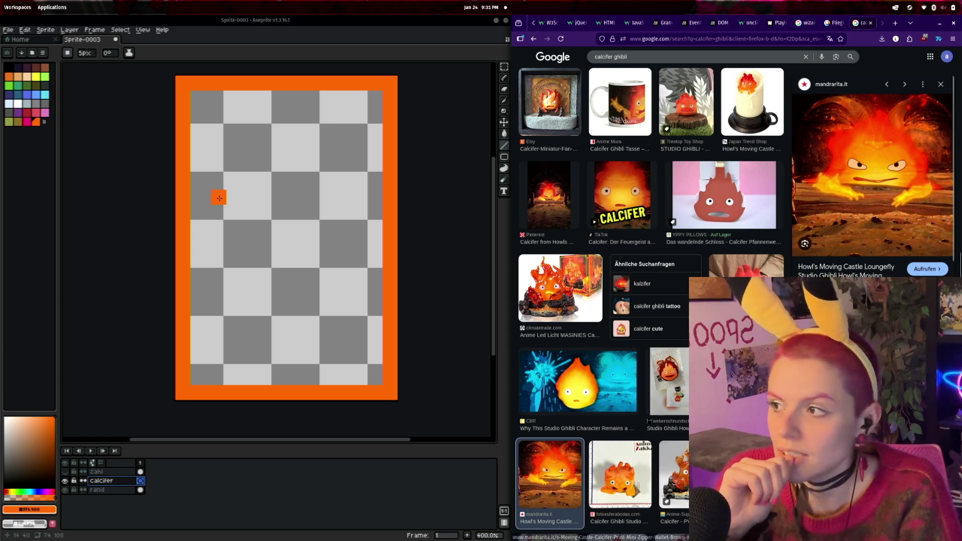
click(45, 67)
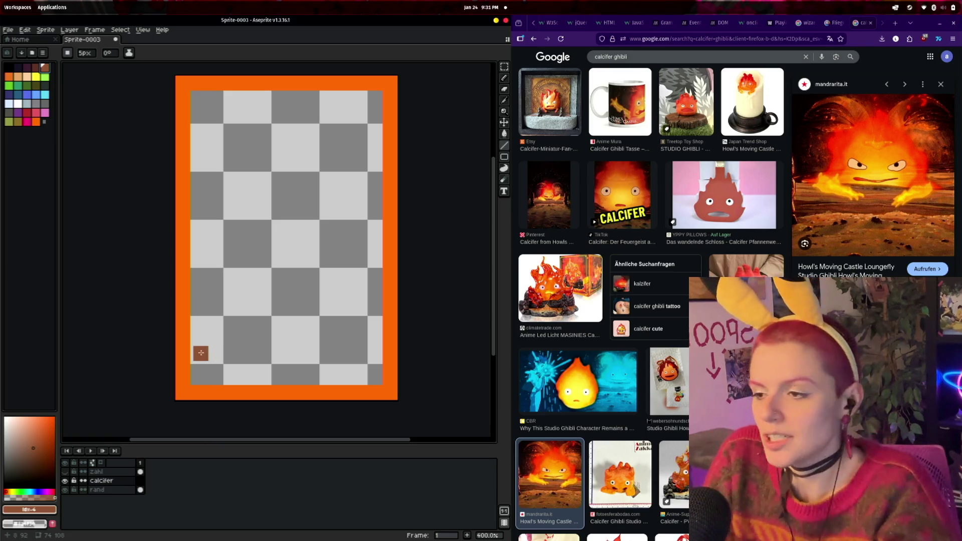
- Add another new layer from rand and move Layer 1 below the rand layer
drag(103, 485, 102, 490)
click(104, 483)
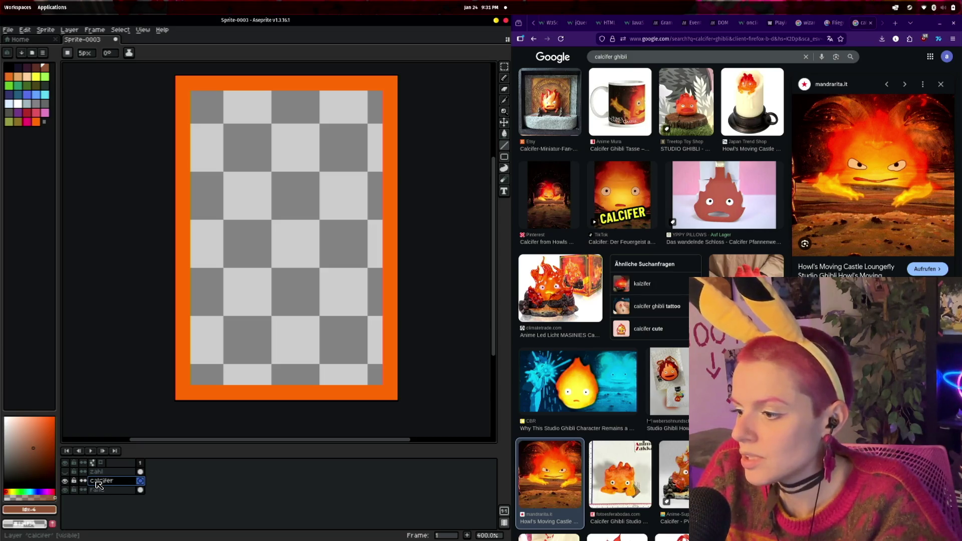
click(102, 491)
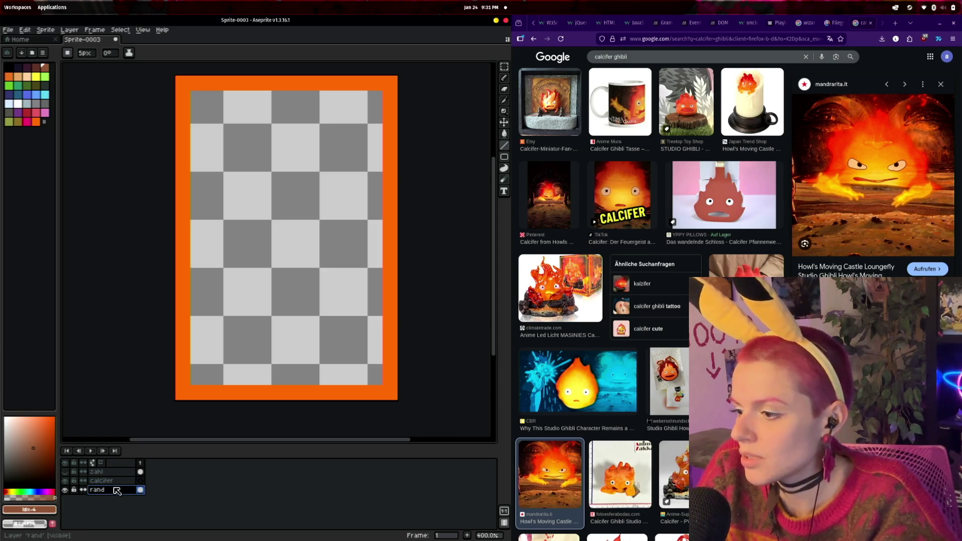
right_click(104, 491)
mouse_move(125, 483)
click(189, 482)
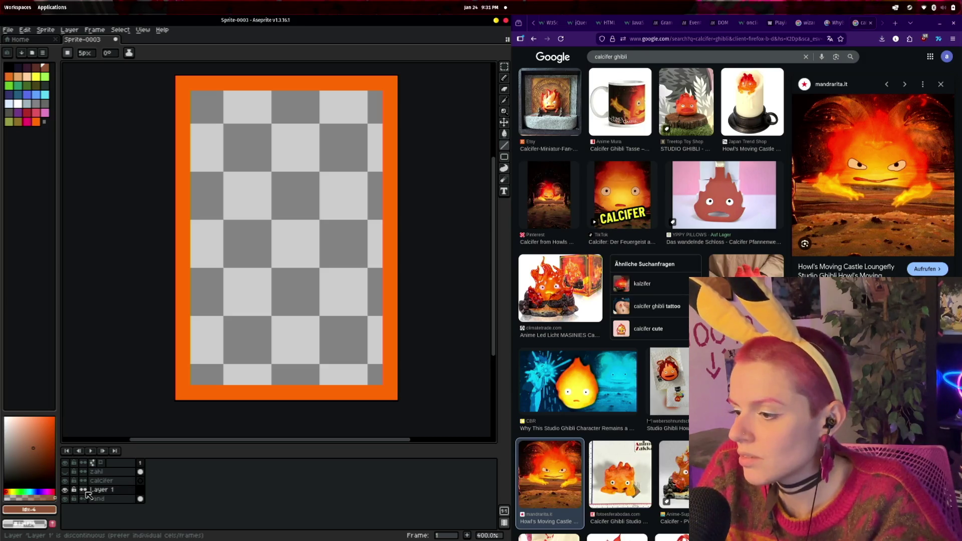
double_click(100, 491)
drag(119, 491, 135, 513)
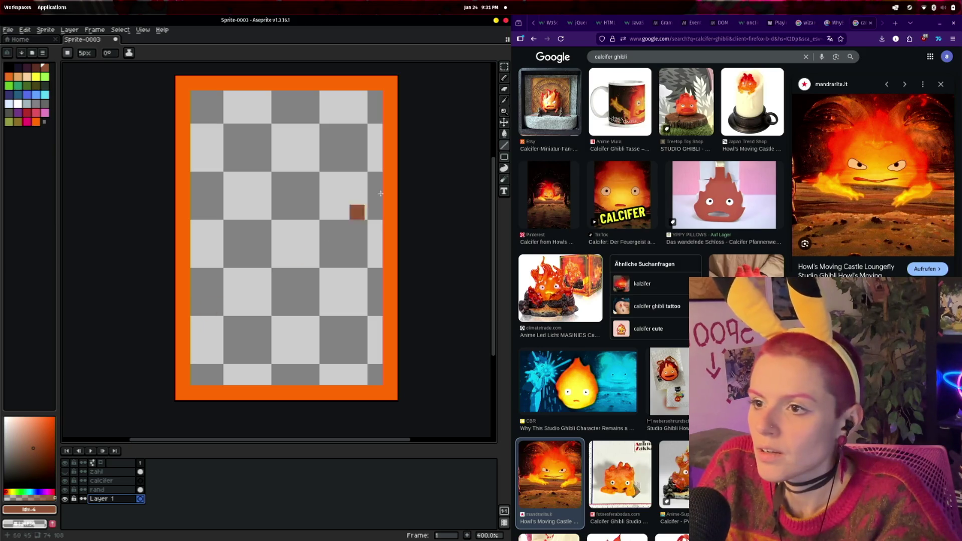
click(505, 79)
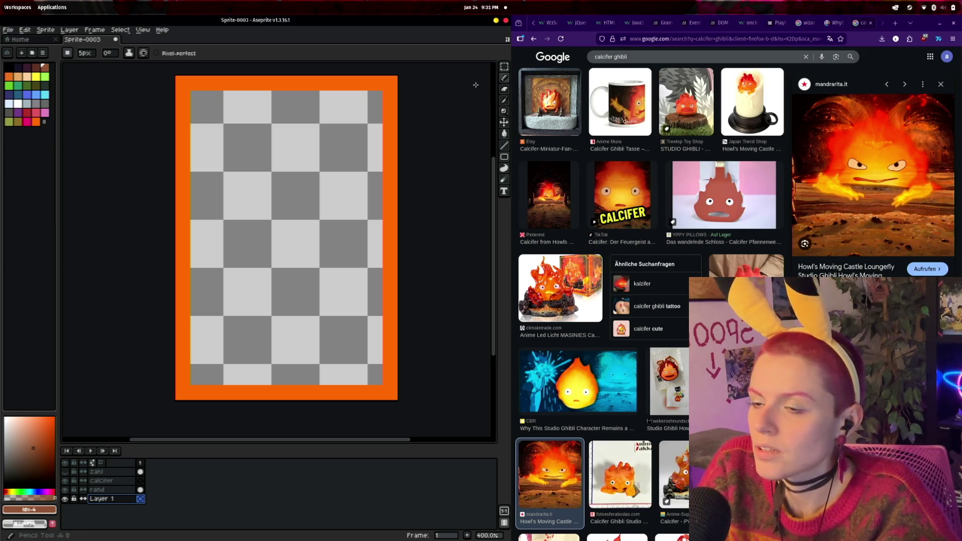
- Paint a brown band across the lower card, covering the checker gaps
drag(191, 311, 382, 333)
mouse_move(185, 369)
mouse_down()
mouse_move(350, 344)
mouse_move(243, 378)
mouse_move(393, 378)
mouse_up()
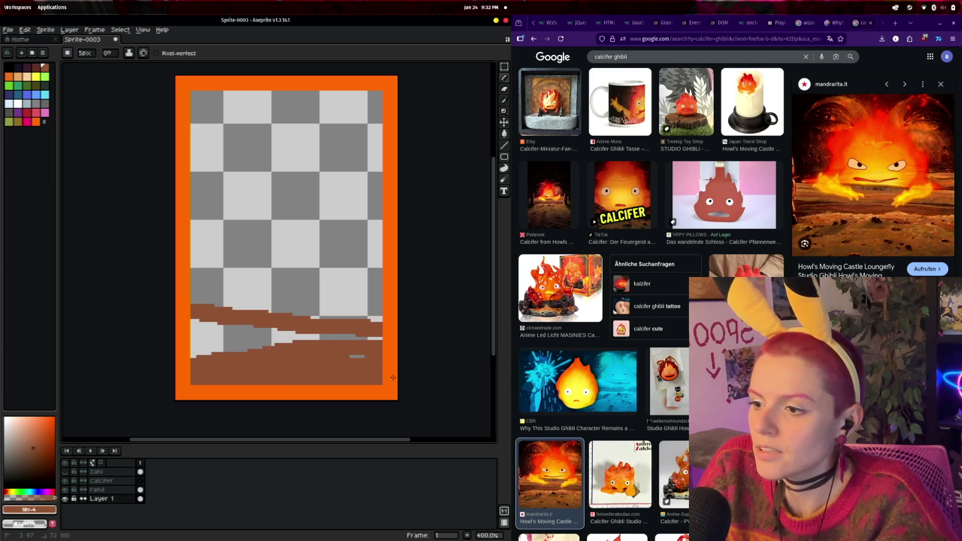
drag(304, 338, 243, 337)
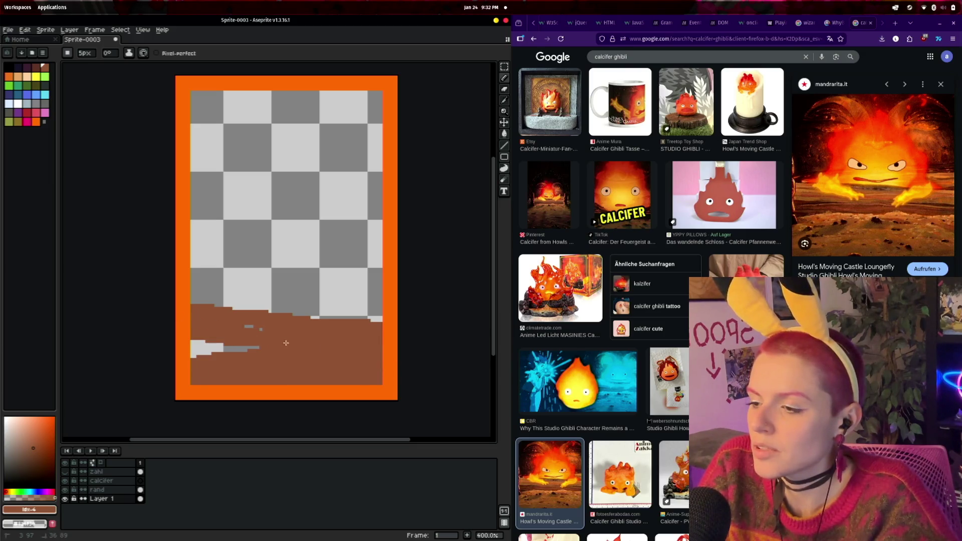
- With a round brush, draw darker red-brown plank lines across the floor
click(69, 54)
click(80, 75)
click(86, 53)
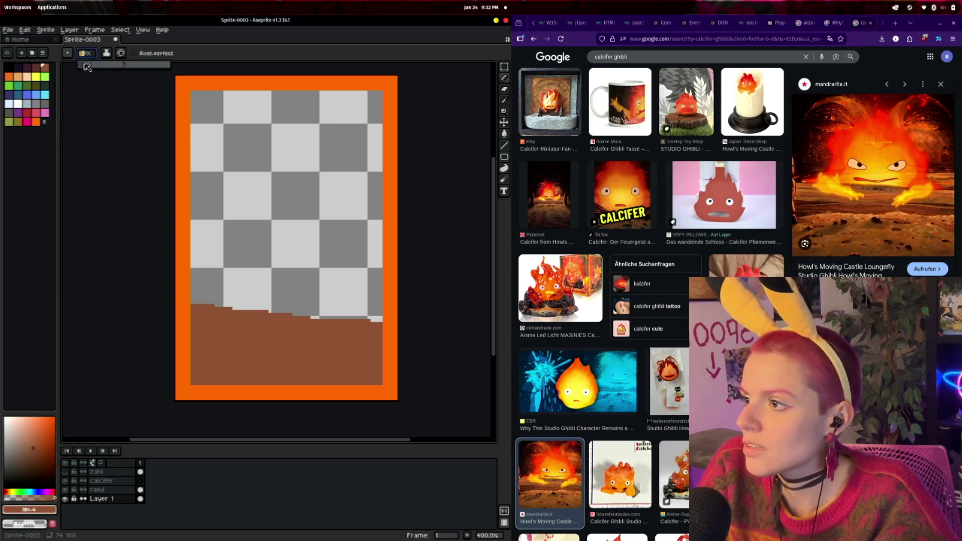
click(35, 67)
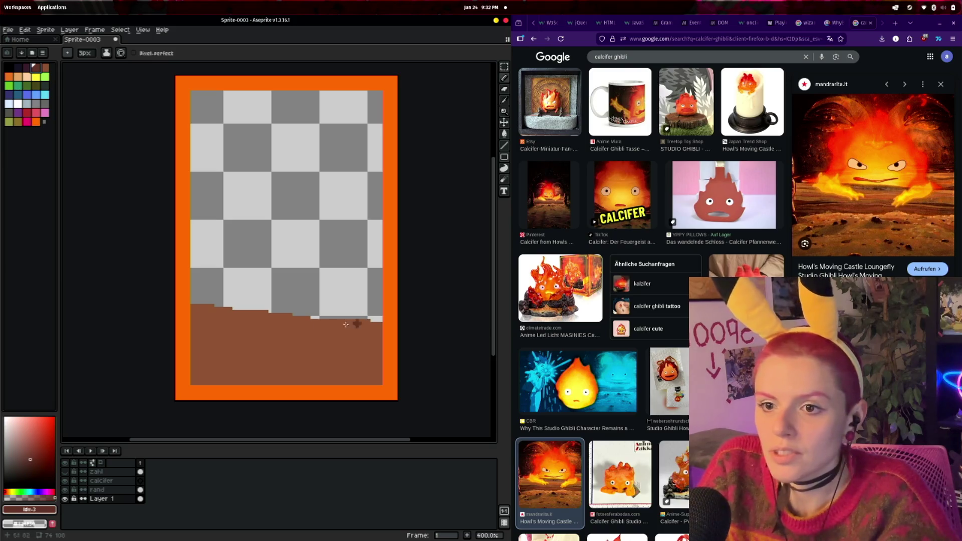
mouse_move(194, 356)
mouse_down()
mouse_move(312, 359)
mouse_move(386, 338)
mouse_move(291, 319)
mouse_up()
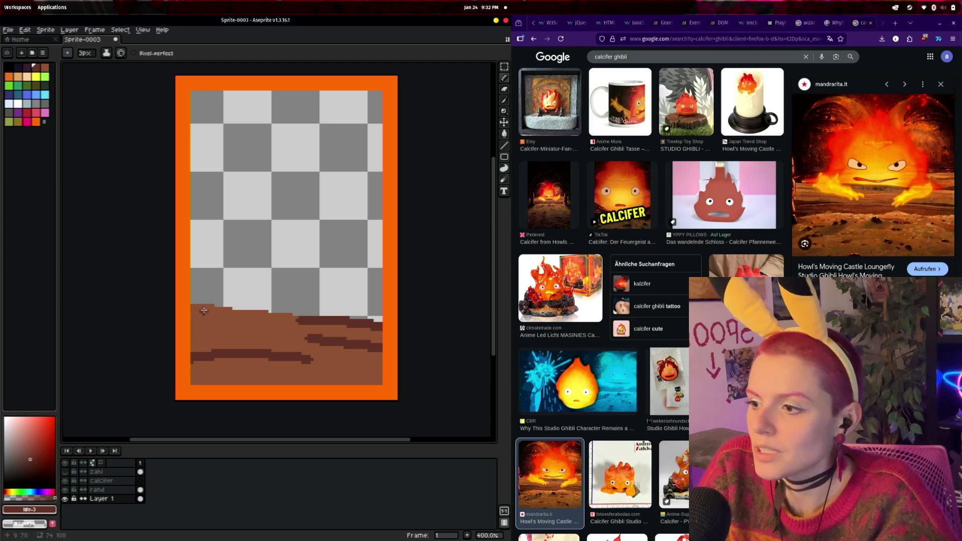
drag(204, 311, 239, 314)
drag(302, 380, 400, 383)
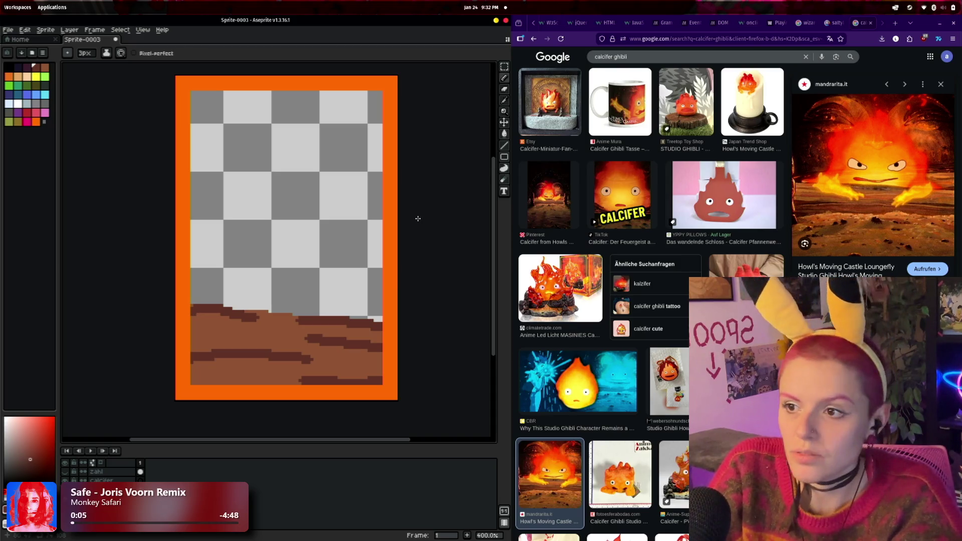
click(505, 169)
- Pick a softer orange and try dragging the Calcifer reference into Aseprite, dismissing the error
click(35, 122)
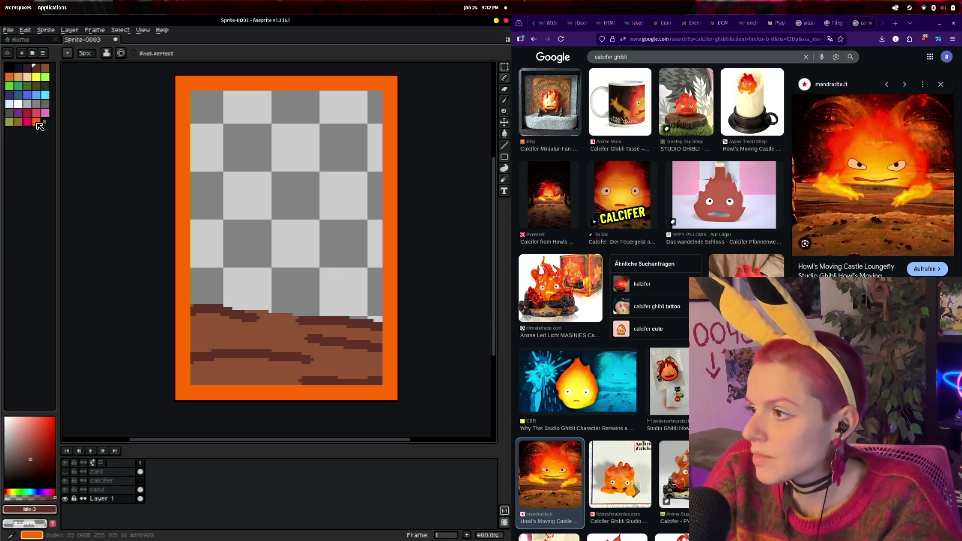
click(47, 427)
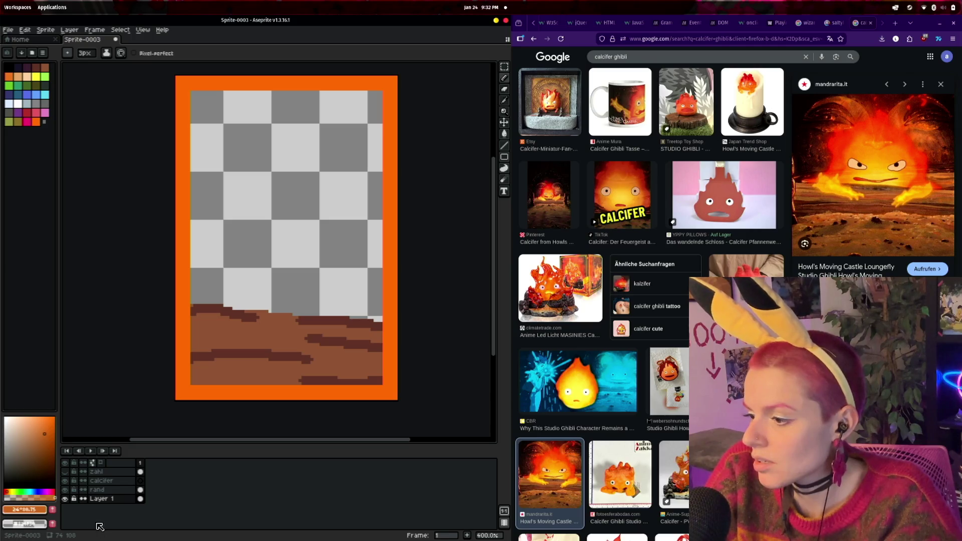
key(i)
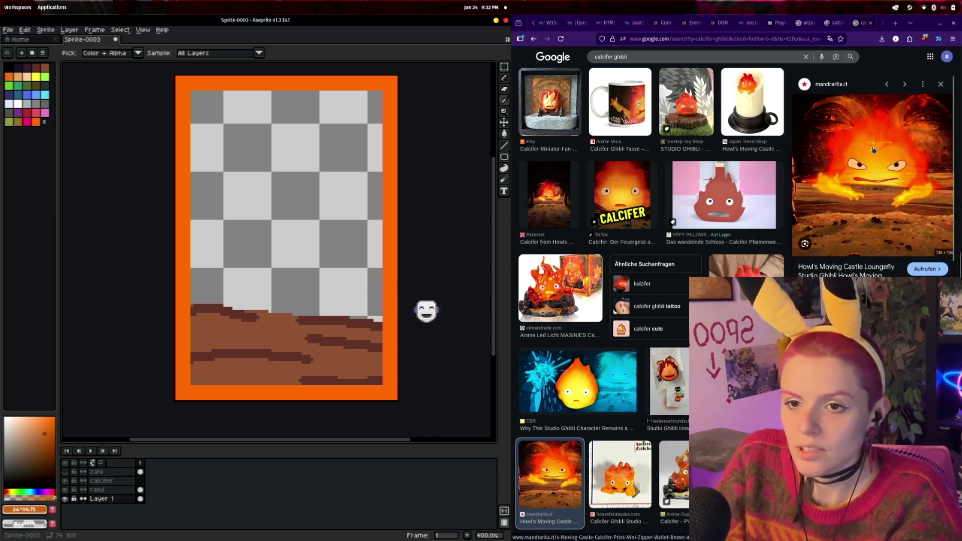
mouse_move(876, 144)
mouse_down()
mouse_move(652, 232)
mouse_move(387, 150)
mouse_move(107, 85)
mouse_move(133, 75)
mouse_up()
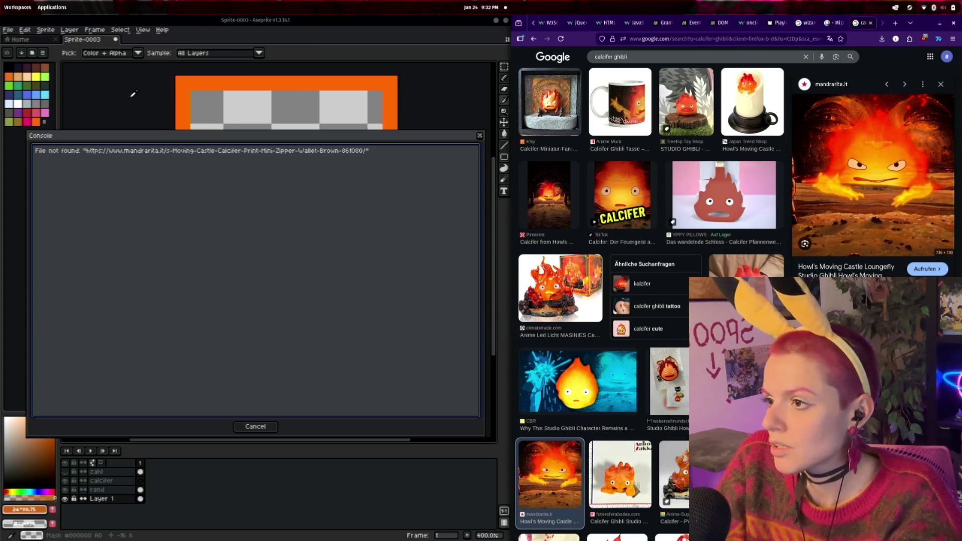
click(255, 427)
- Save the Calcifer reference image from Firefox into Downloads
right_click(866, 193)
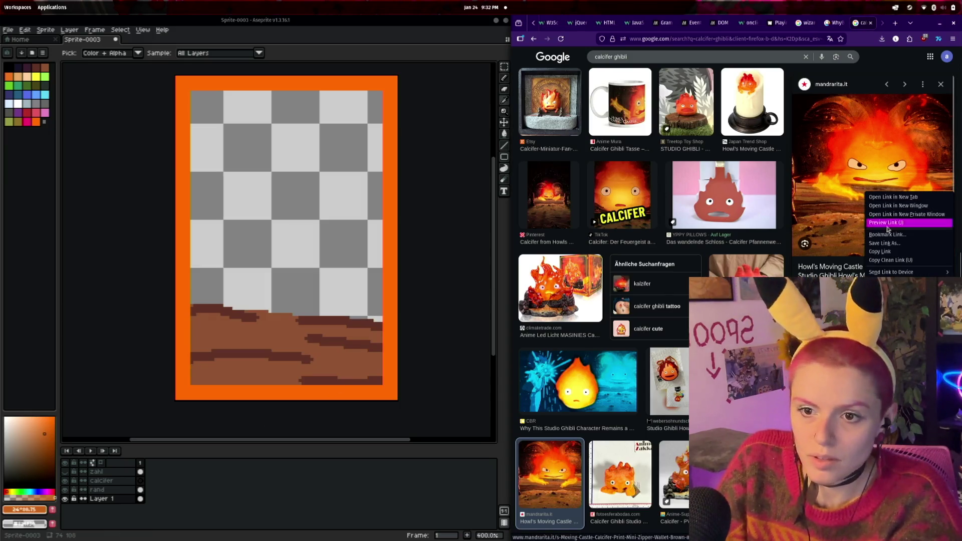
click(885, 293)
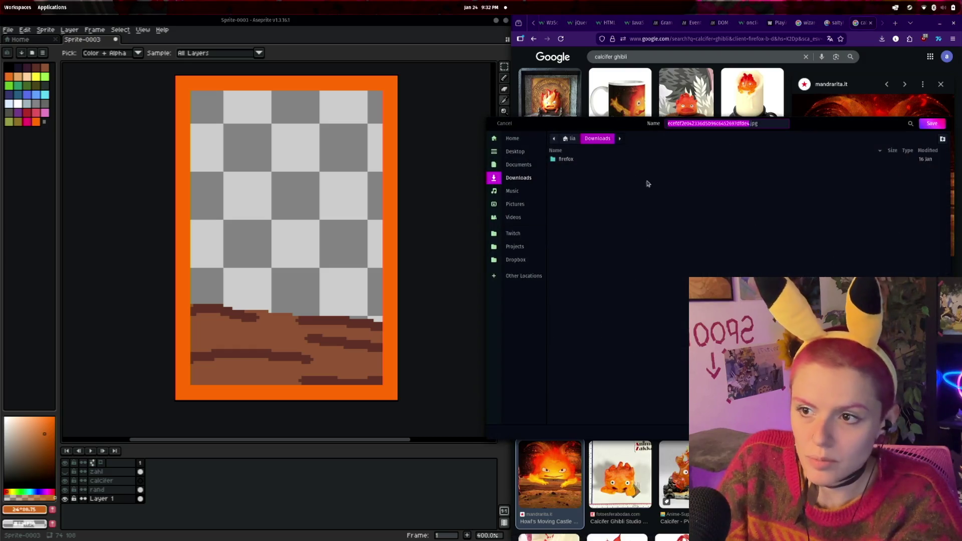
click(932, 123)
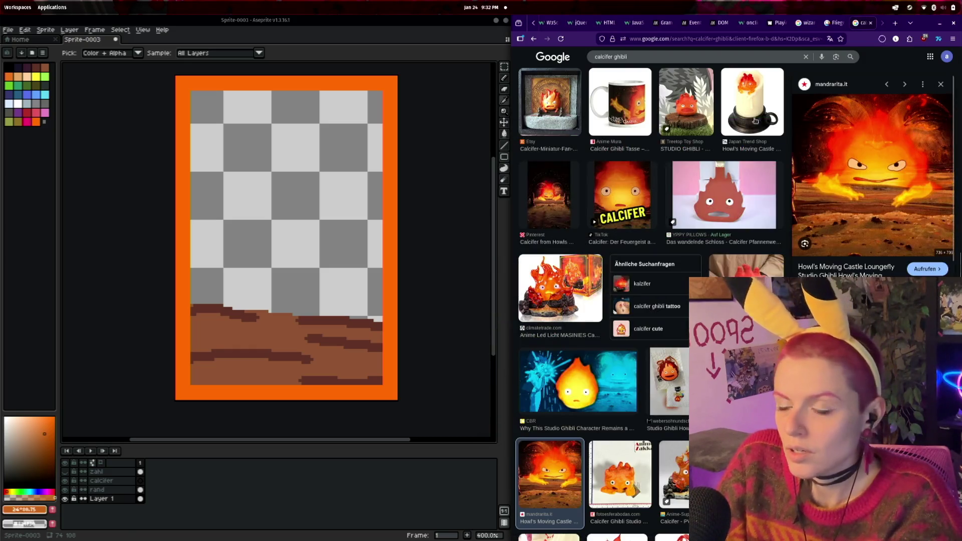
- Create a new blank sprite, Sprite-0004, via File > New
click(14, 31)
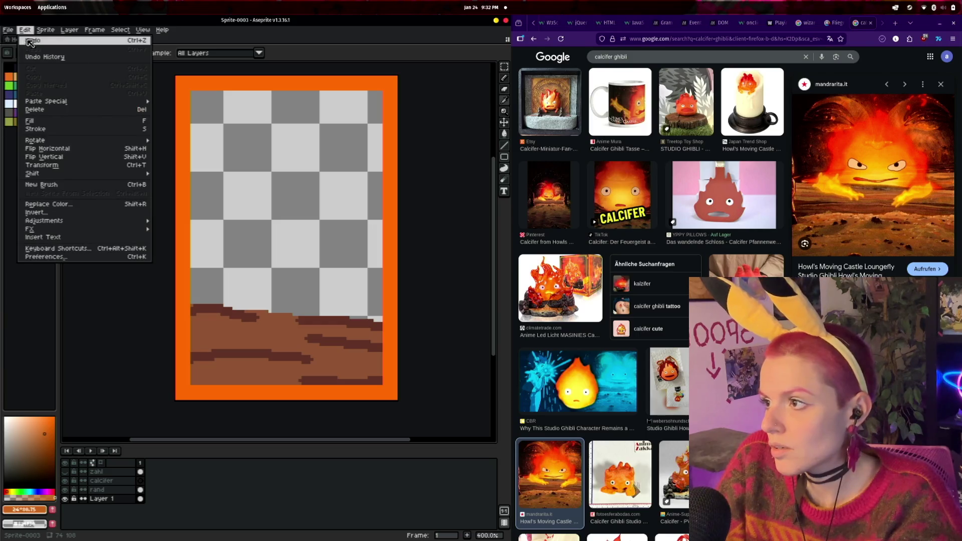
click(16, 41)
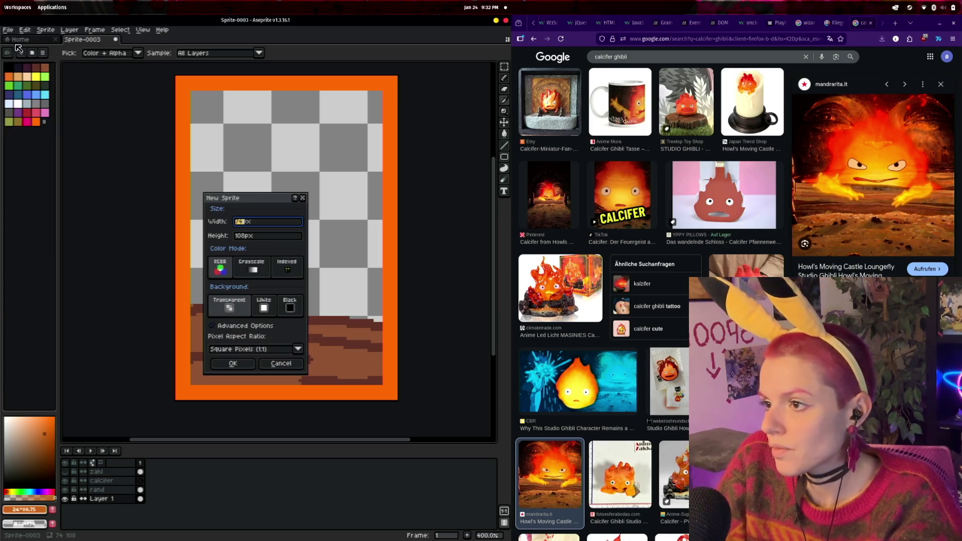
click(240, 369)
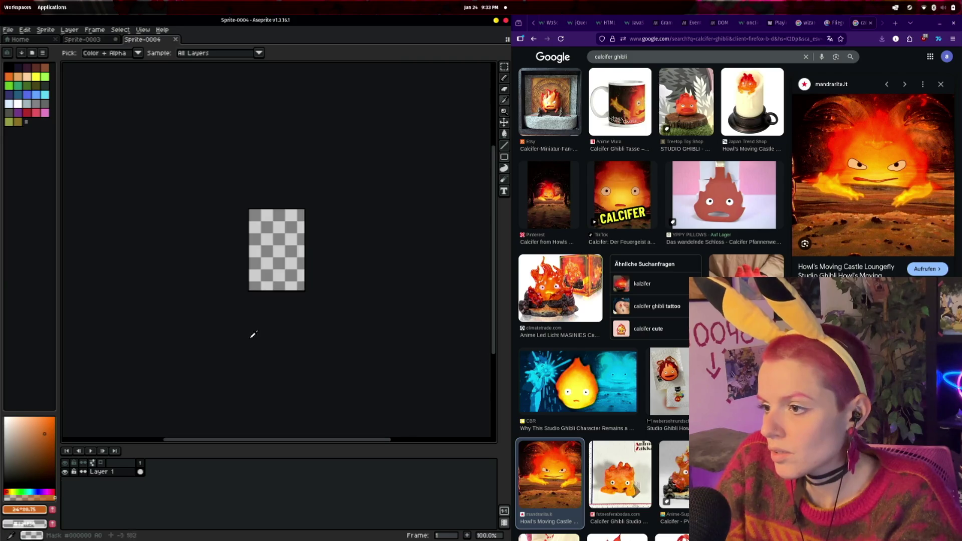
click(8, 30)
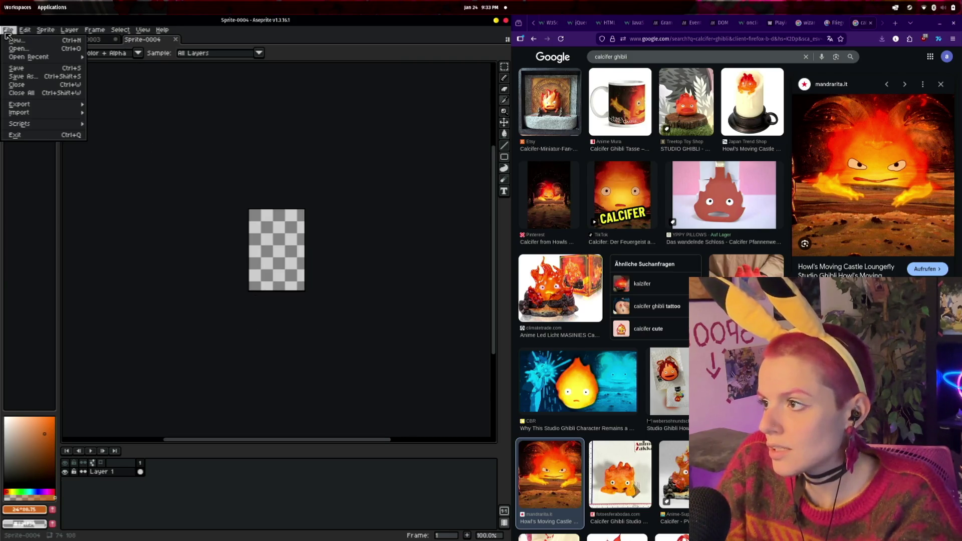
click(112, 157)
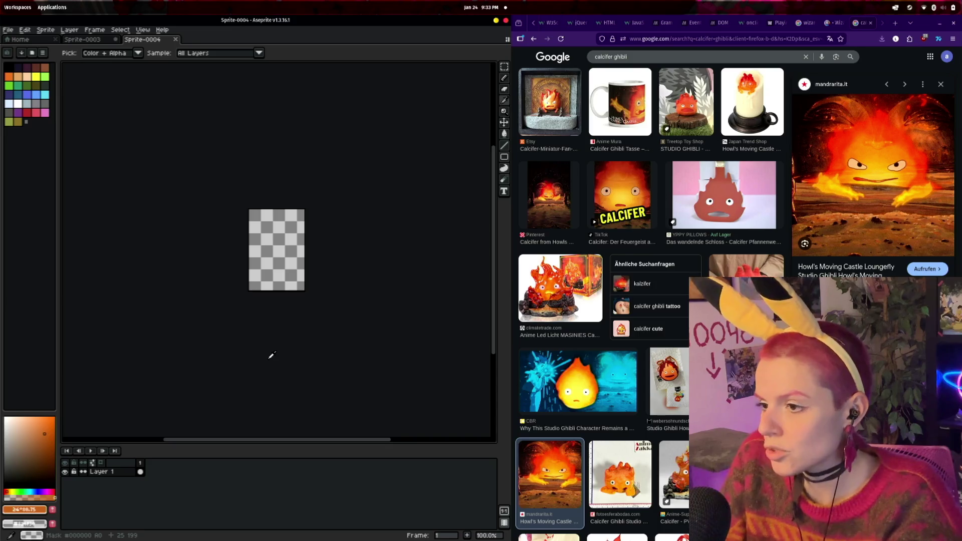
- Launch the Files file manager from the application launcher
key(super)
text(files)
key(Return)
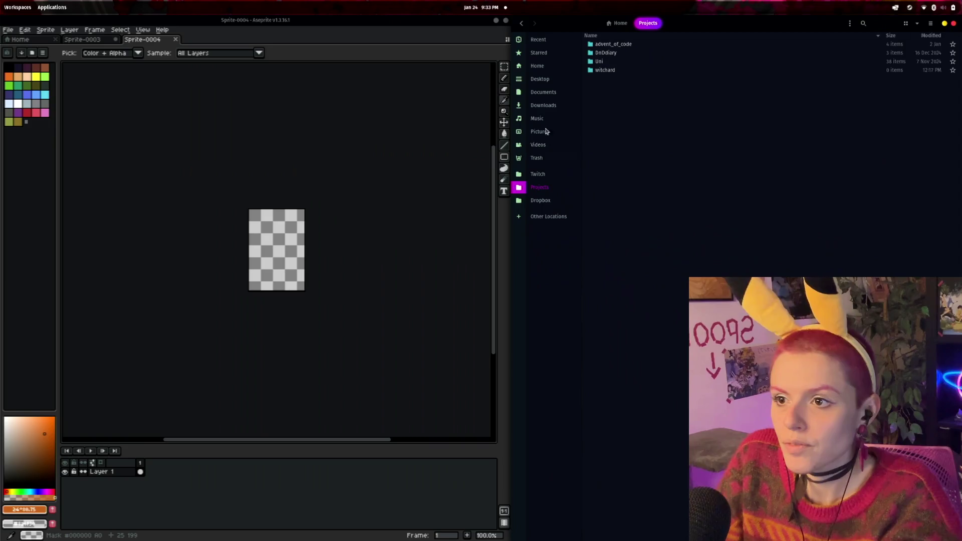
- Drag the Calcifer JPG from Downloads into Aseprite, then close Files
click(543, 105)
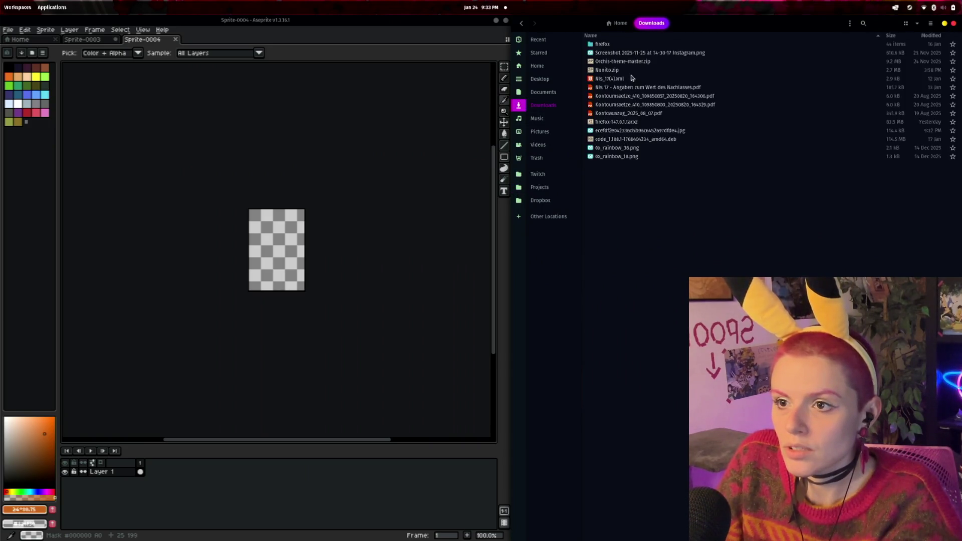
mouse_move(606, 132)
mouse_down()
mouse_move(619, 142)
mouse_move(302, 262)
mouse_move(583, 269)
mouse_move(678, 161)
mouse_up()
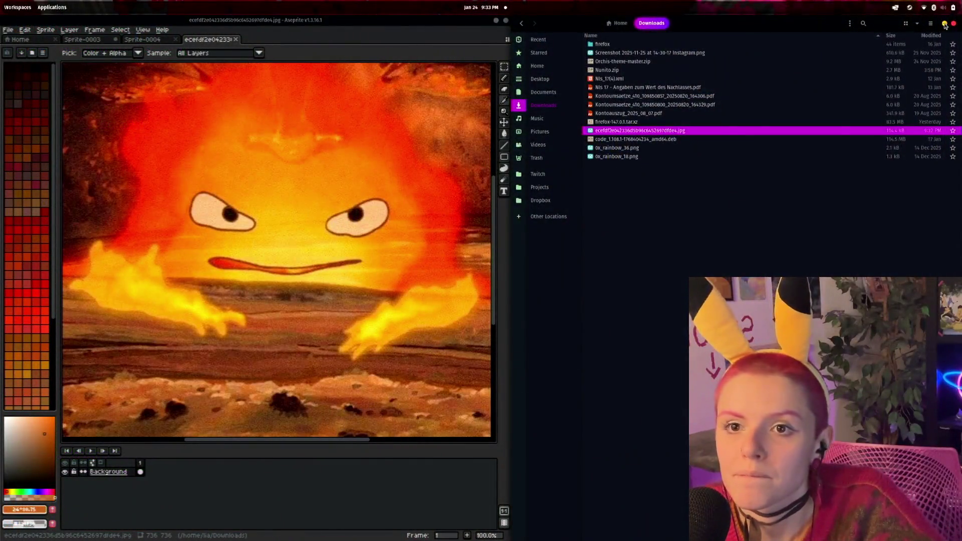
click(945, 25)
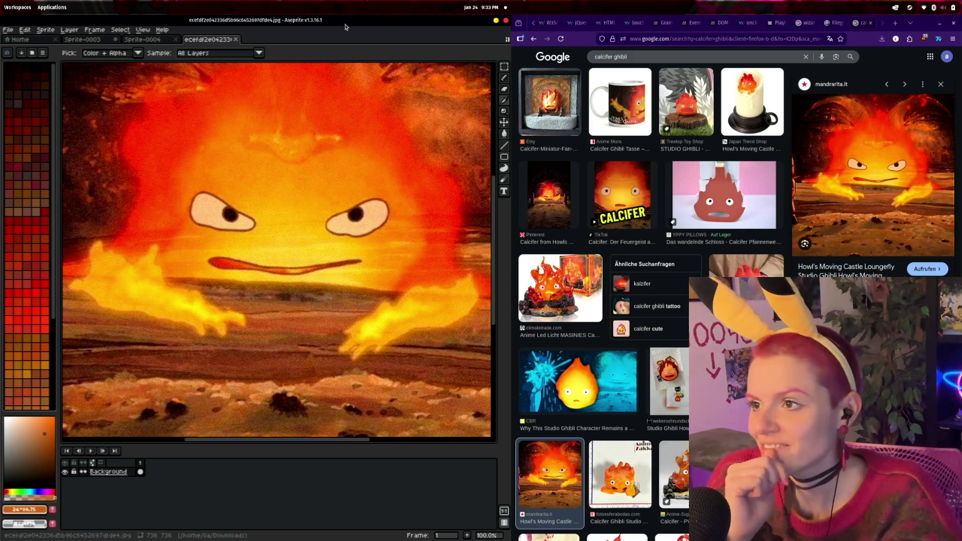
- Maximise Aseprite and dock the Calcifer reference in a widened right-hand pane
double_click(408, 24)
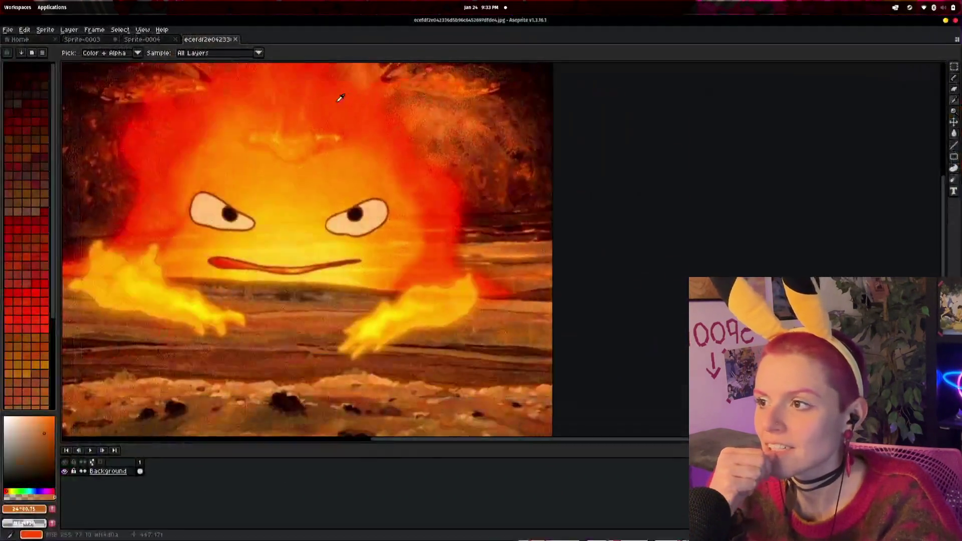
mouse_move(206, 42)
mouse_down()
mouse_move(656, 145)
mouse_move(814, 121)
mouse_move(872, 62)
mouse_move(879, 105)
mouse_up()
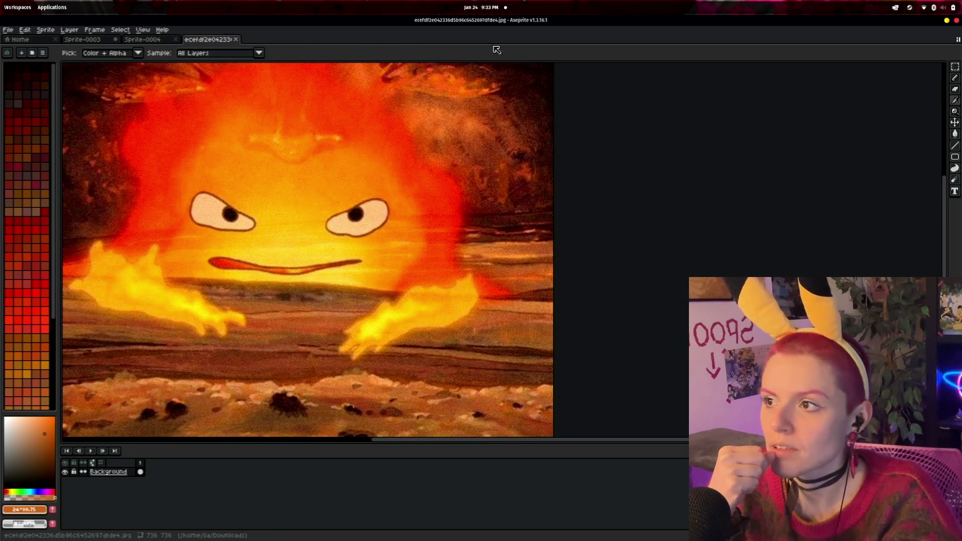
mouse_move(192, 39)
mouse_down()
mouse_move(451, 53)
mouse_move(877, 46)
mouse_up()
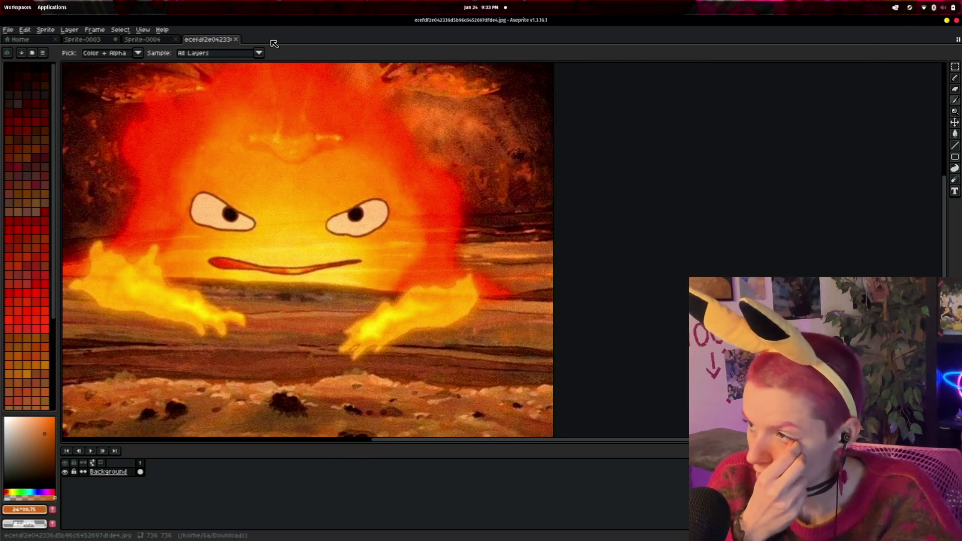
drag(202, 38, 882, 40)
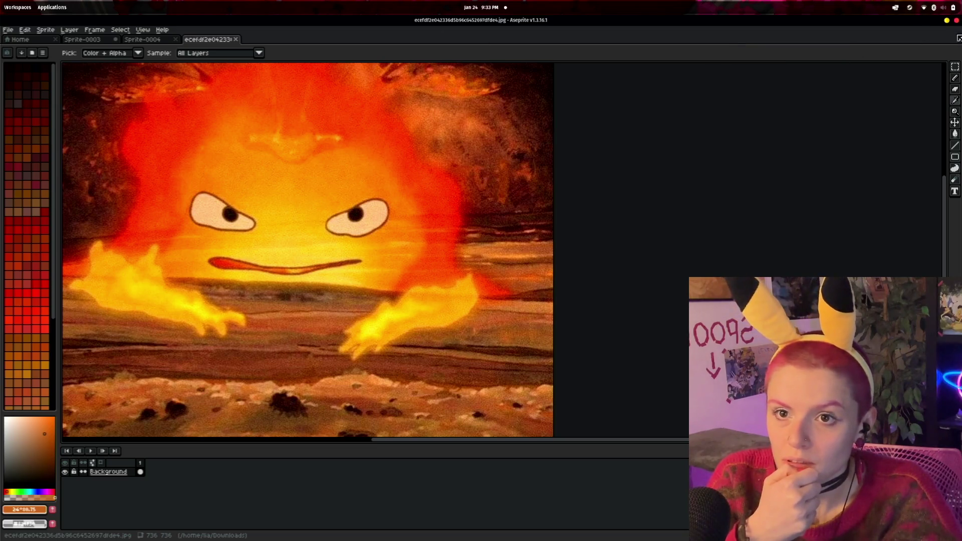
click(959, 39)
mouse_move(205, 39)
mouse_down()
mouse_move(302, 61)
mouse_move(856, 62)
mouse_up()
drag(897, 87, 896, 78)
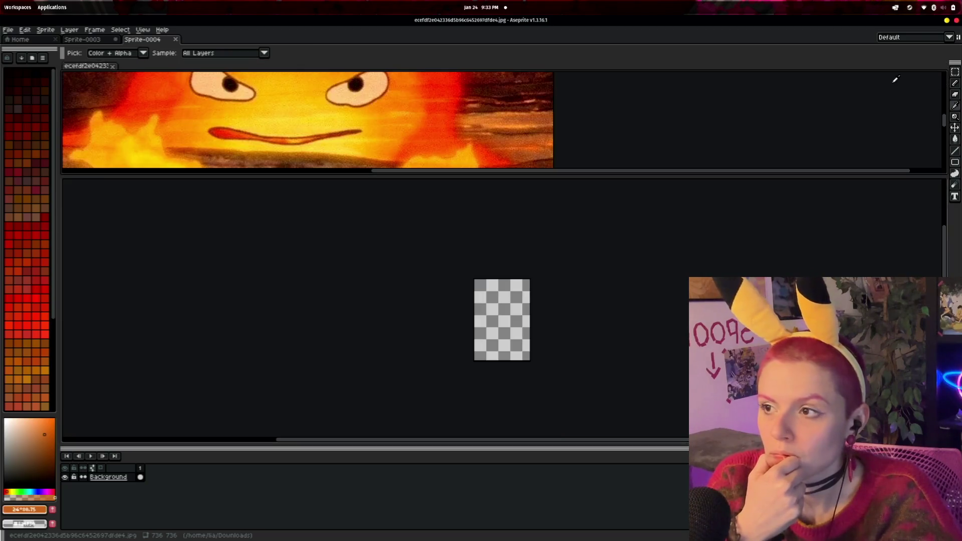
mouse_move(105, 64)
mouse_down()
mouse_move(301, 95)
mouse_move(874, 240)
mouse_move(923, 187)
mouse_move(892, 196)
mouse_up()
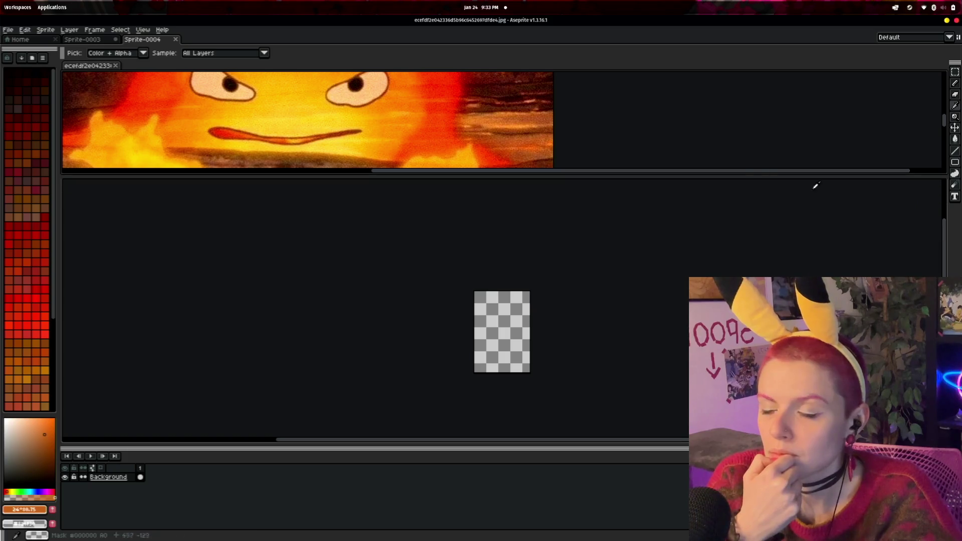
mouse_move(90, 65)
mouse_down()
mouse_move(752, 191)
mouse_move(854, 180)
mouse_move(812, 105)
mouse_move(571, 80)
mouse_move(590, 369)
mouse_move(558, 431)
mouse_move(937, 226)
mouse_move(946, 275)
mouse_up()
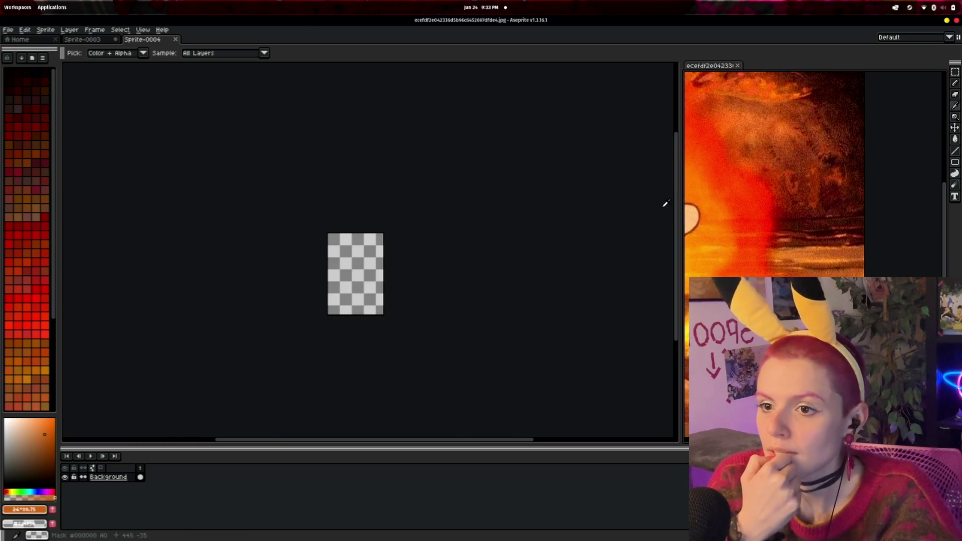
mouse_move(682, 216)
mouse_down()
mouse_move(473, 238)
mouse_move(426, 260)
mouse_up()
- Return to the Sprite-0003 card and centre its canvas view
scroll(361, 266, up, 3)
click(360, 267)
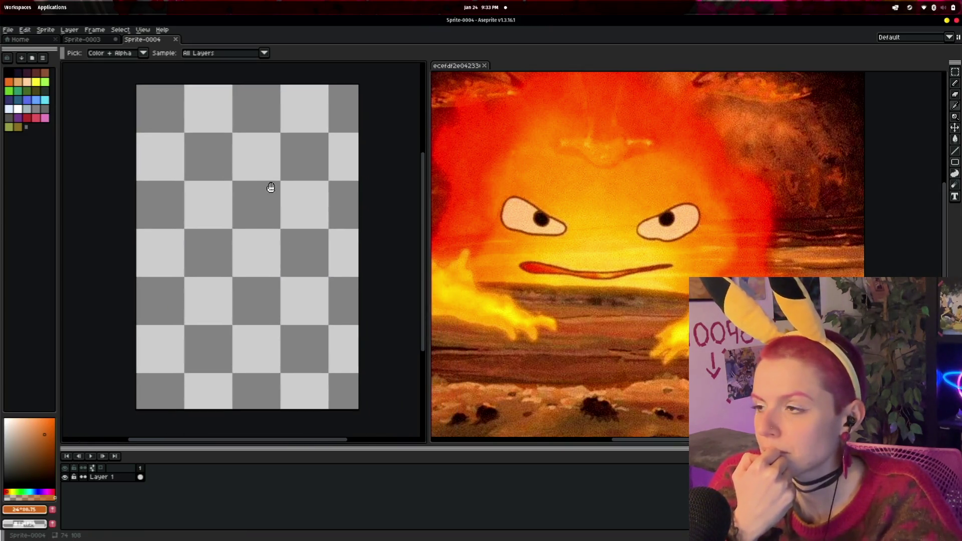
click(88, 41)
drag(316, 234, 281, 242)
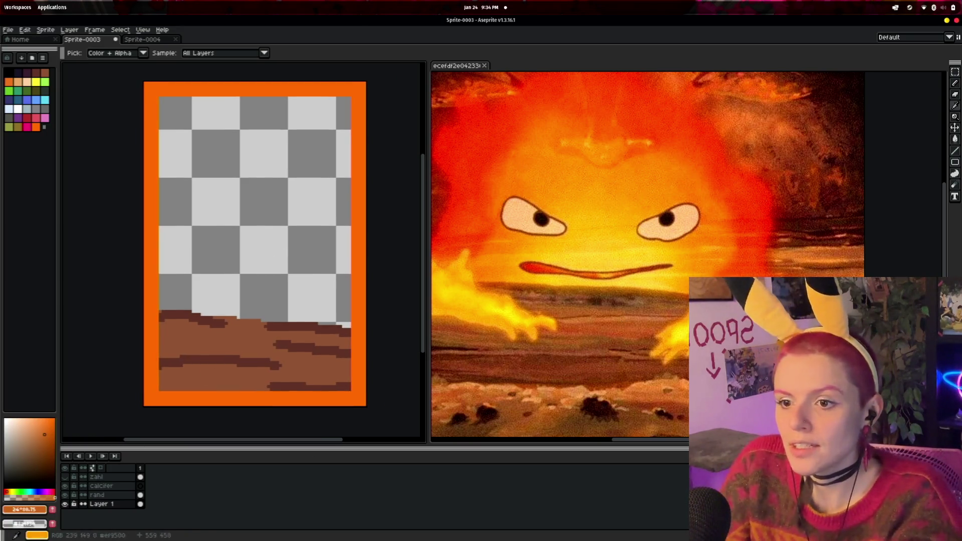
- Sketch a rough flame outline with left, centre and right tongues using the Pencil
click(710, 139)
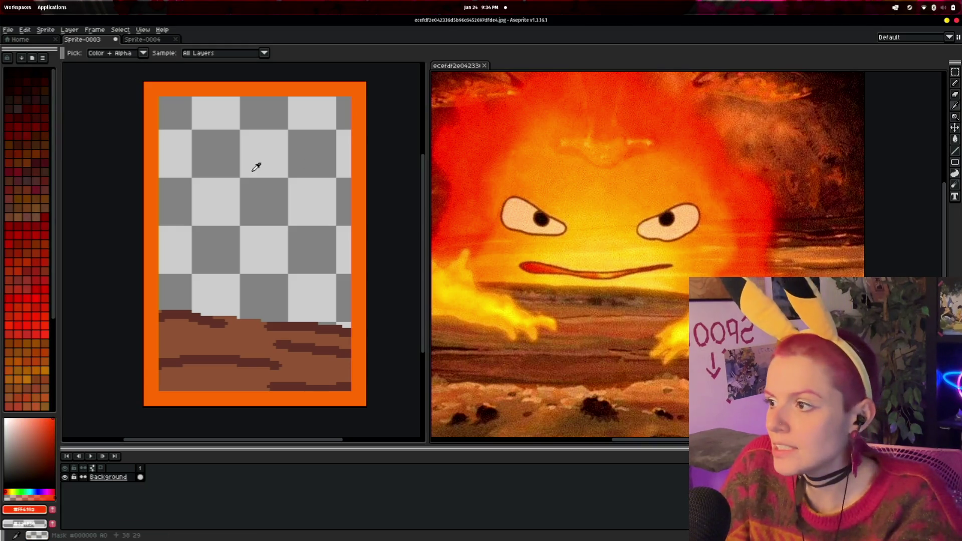
click(44, 316)
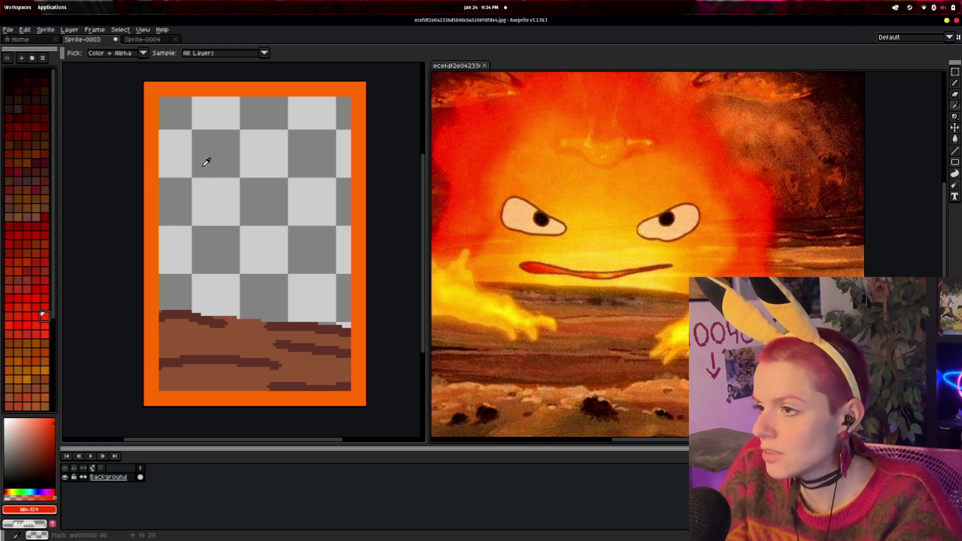
click(955, 83)
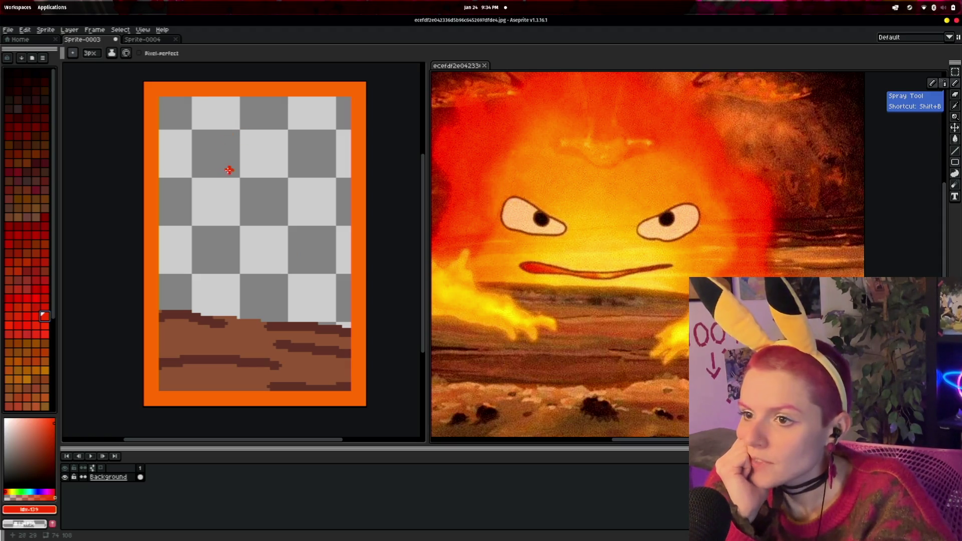
scroll(623, 266, down, 2)
mouse_move(232, 169)
mouse_down()
mouse_move(233, 154)
mouse_move(267, 168)
mouse_up()
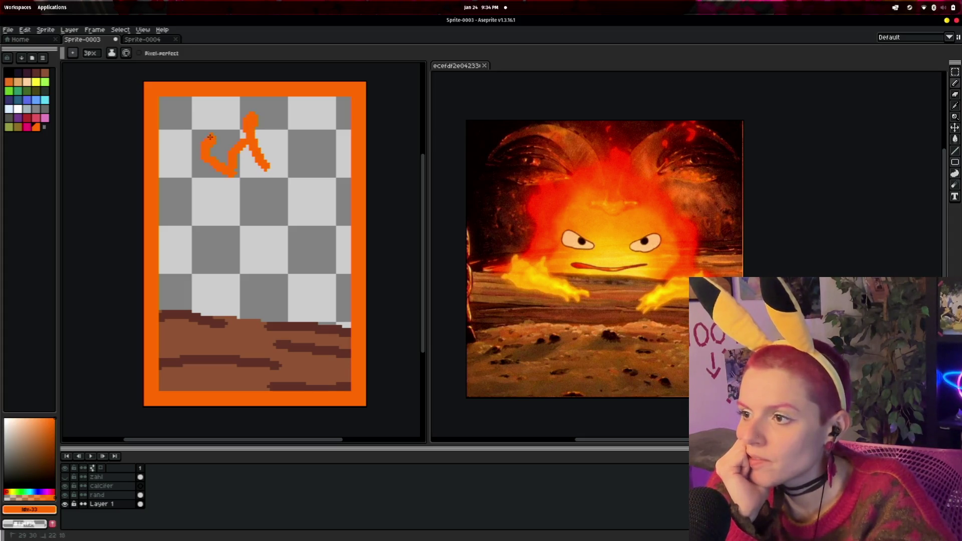
drag(210, 137, 200, 233)
drag(180, 180, 185, 271)
drag(267, 170, 296, 146)
mouse_move(283, 246)
mouse_down()
mouse_move(333, 178)
mouse_move(316, 283)
mouse_move(323, 314)
mouse_up()
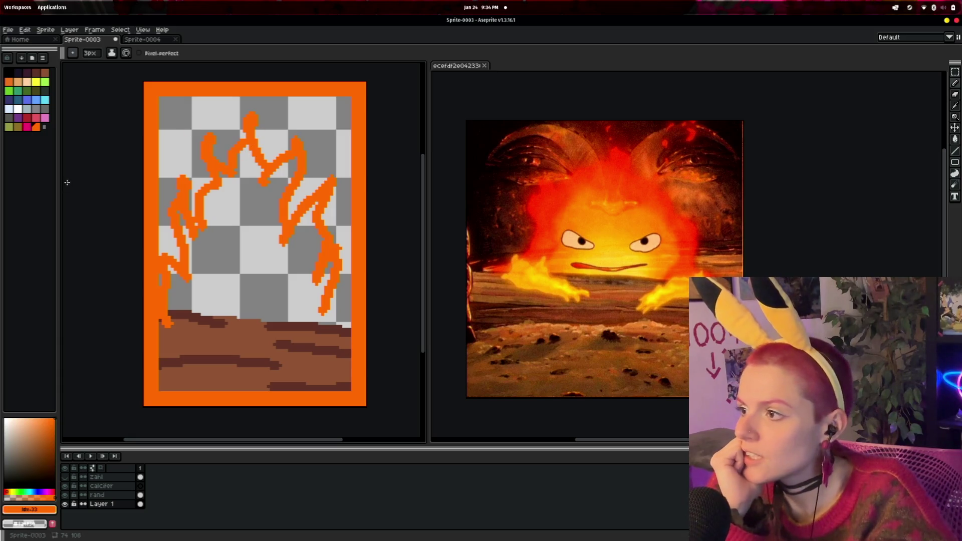
- Sample a red from the Calcifer reference with the eyedropper and return to the card
key(i)
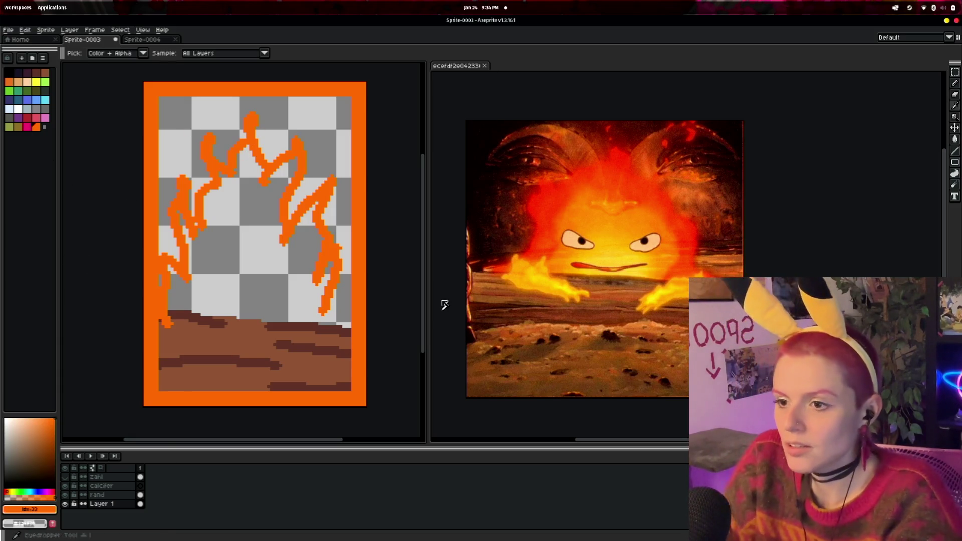
click(537, 199)
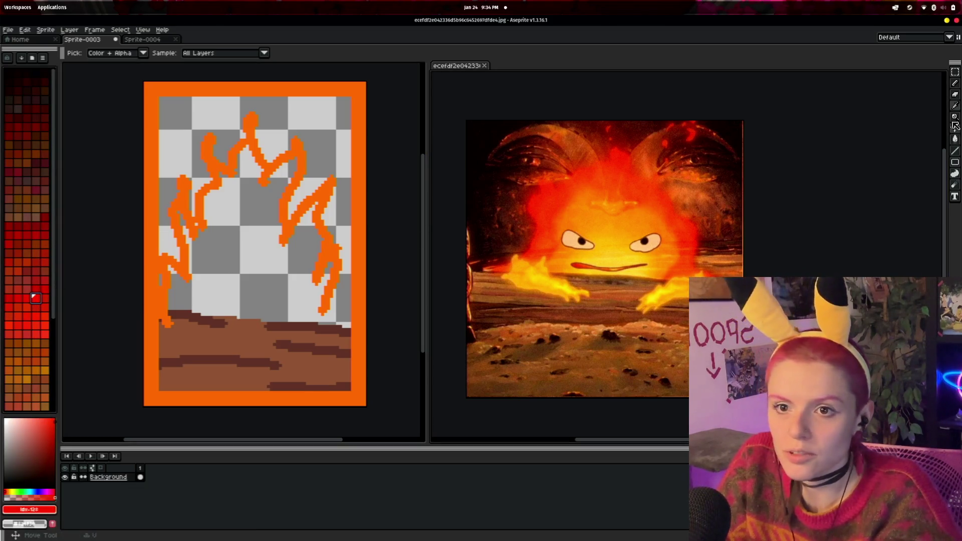
click(955, 83)
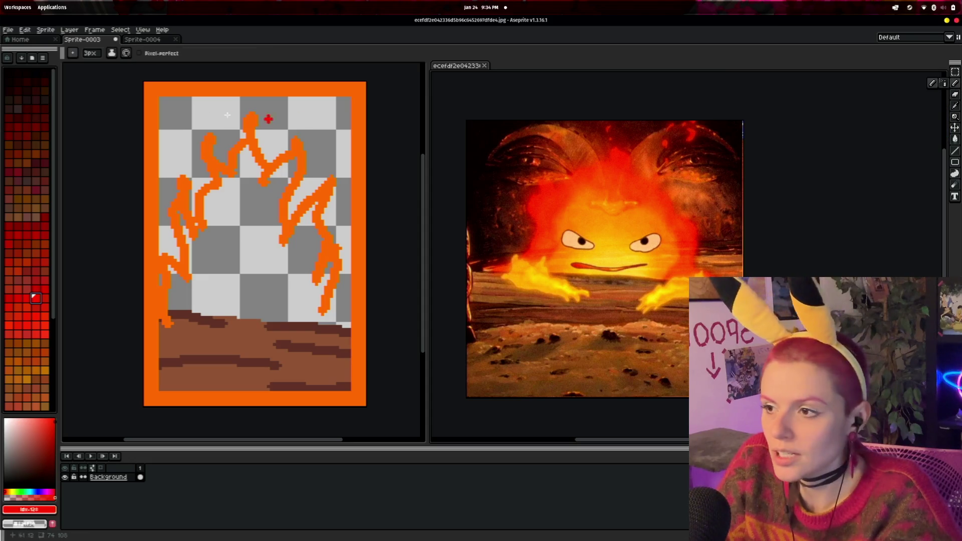
click(262, 150)
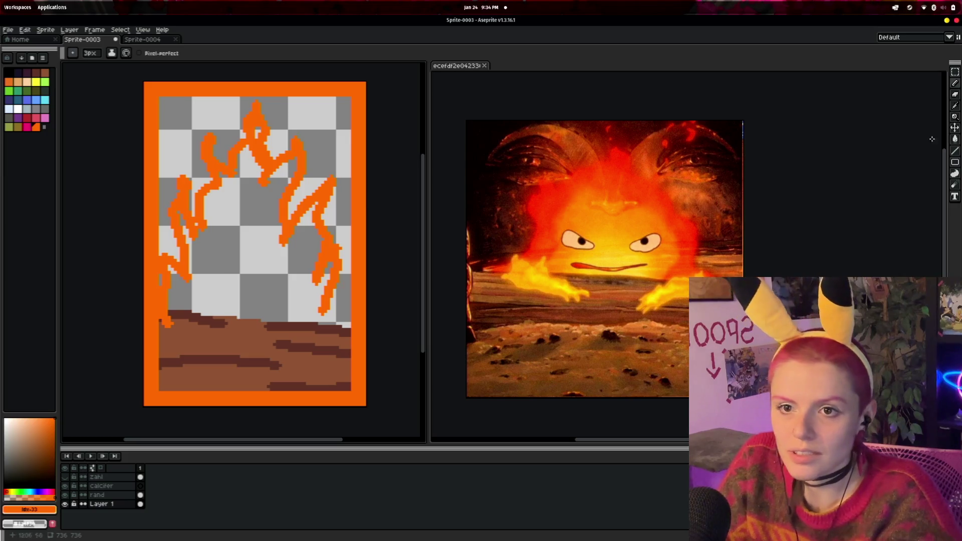
- Resample a deeper red (#e52400) from the reference flame and check its colour values
click(956, 104)
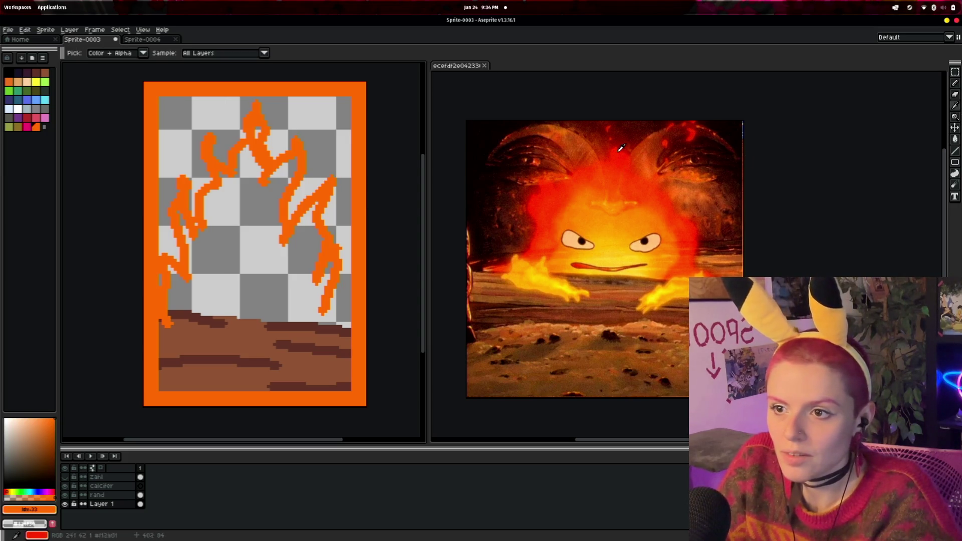
click(622, 148)
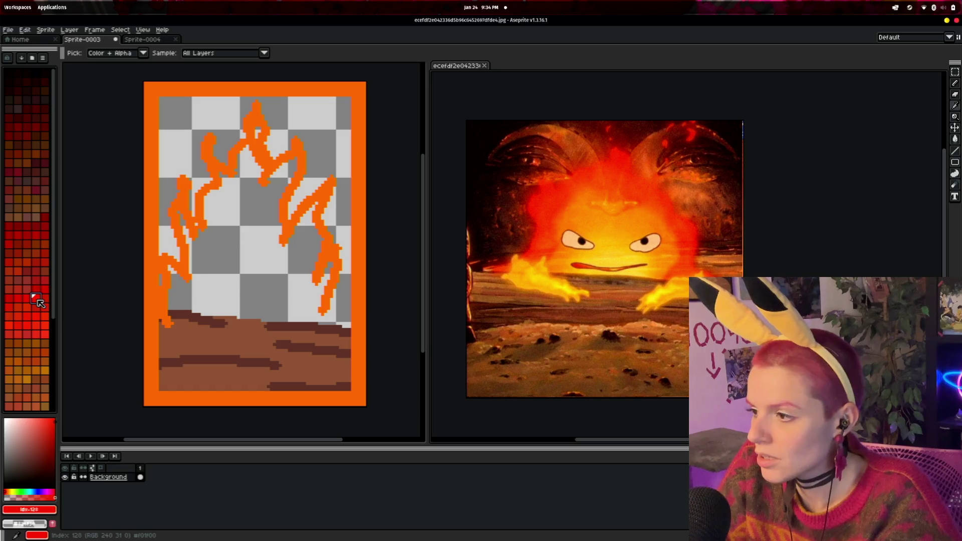
click(51, 511)
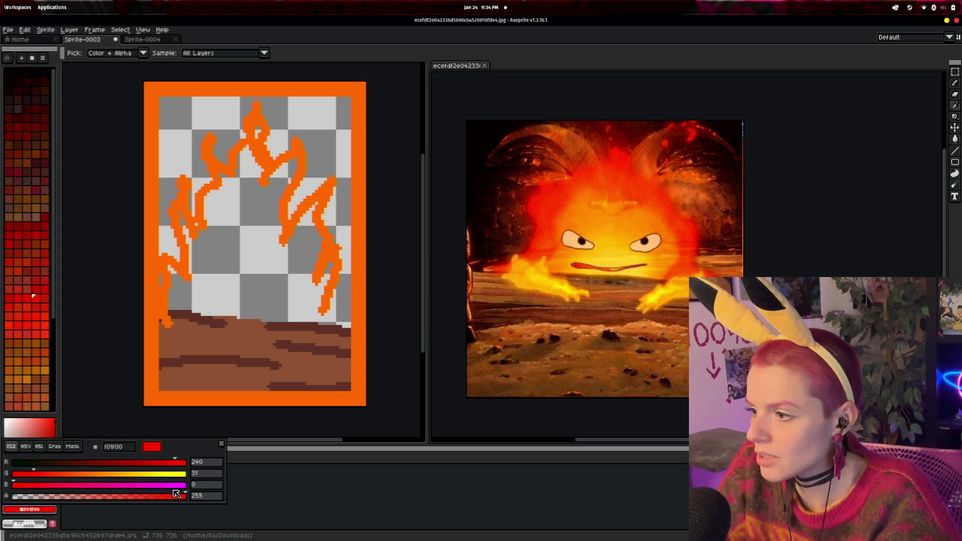
click(185, 525)
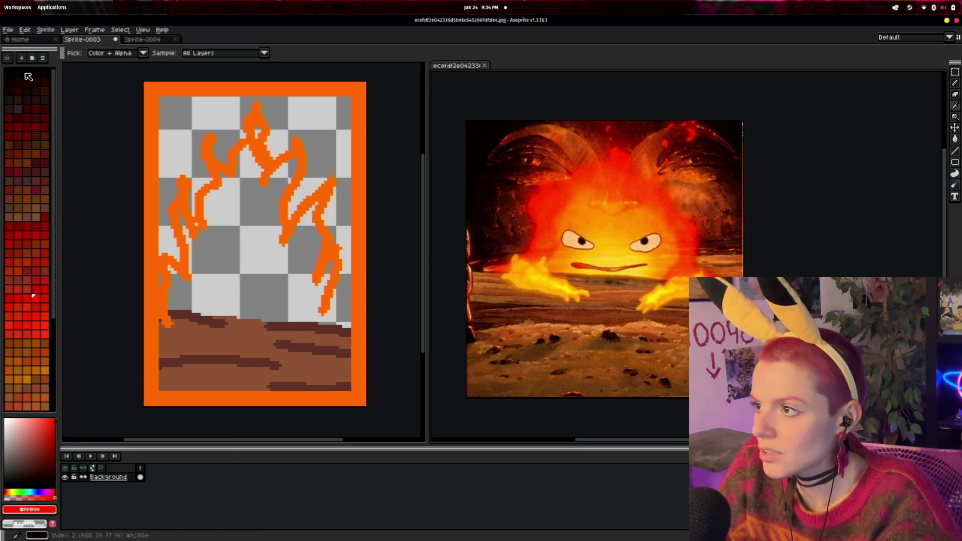
click(118, 122)
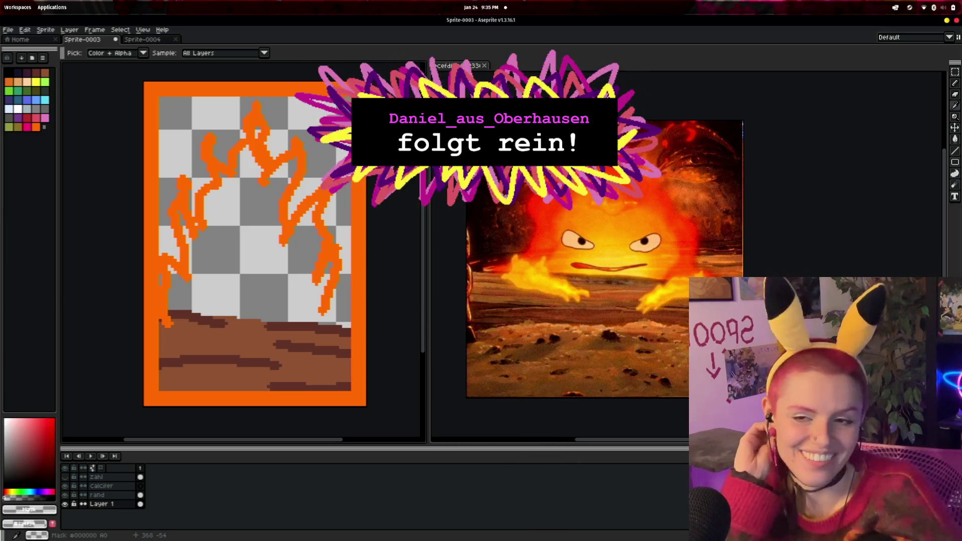
click(551, 200)
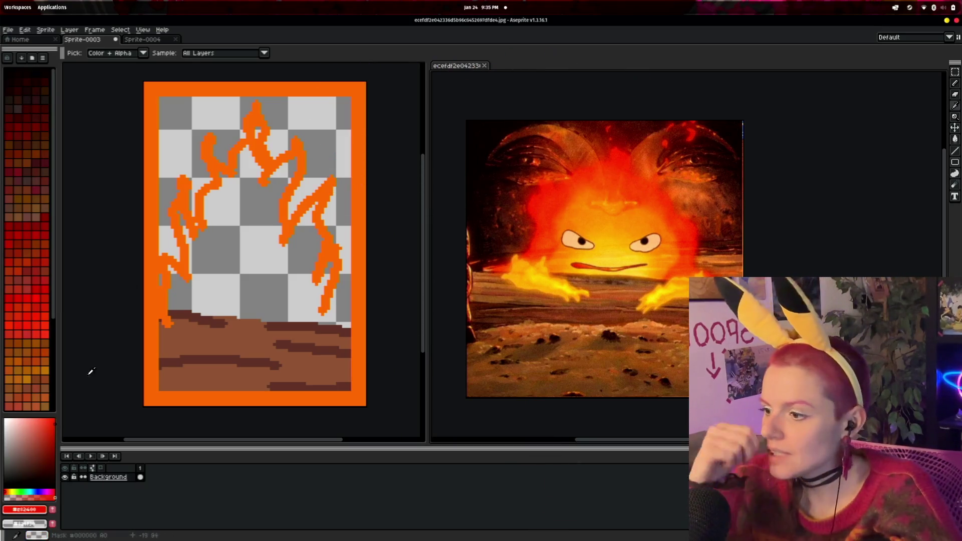
click(28, 509)
click(48, 511)
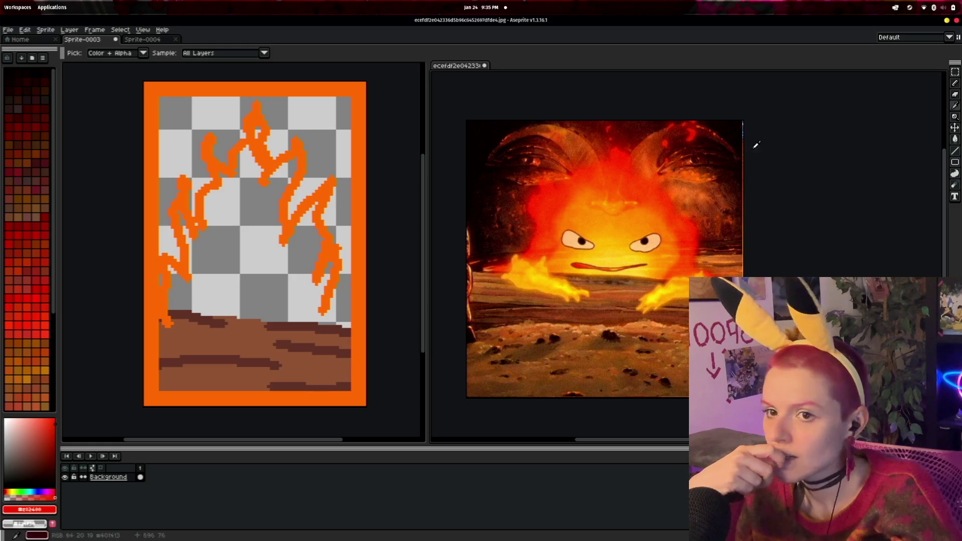
- Paint red over the left, centre and right flame tongues, leaving thin orange edges
click(955, 84)
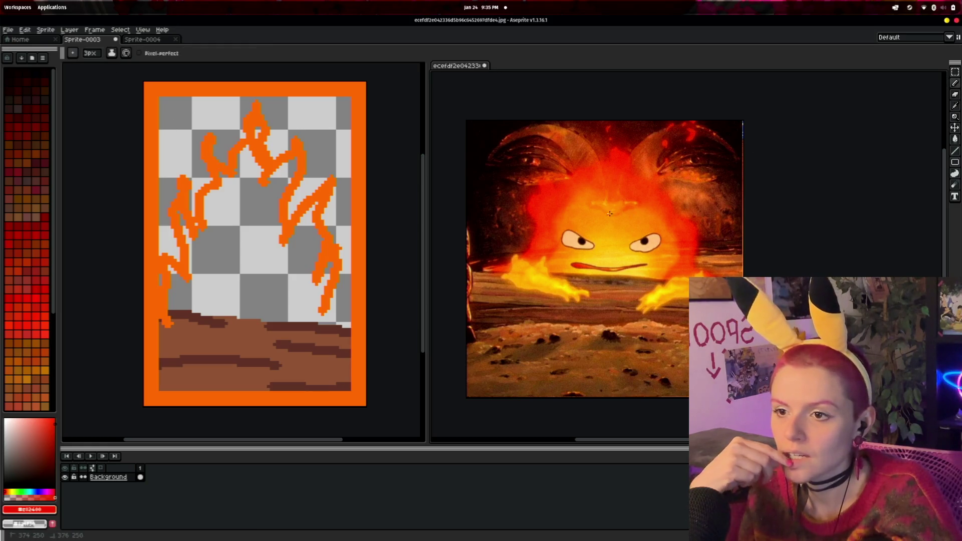
mouse_move(307, 209)
mouse_down()
mouse_move(323, 188)
mouse_move(295, 235)
mouse_move(288, 128)
mouse_up()
drag(269, 164, 260, 105)
mouse_move(231, 147)
mouse_down()
mouse_move(211, 132)
mouse_move(198, 197)
mouse_move(163, 227)
mouse_move(176, 267)
mouse_up()
mouse_move(304, 234)
mouse_down()
mouse_move(330, 257)
mouse_move(341, 326)
mouse_up()
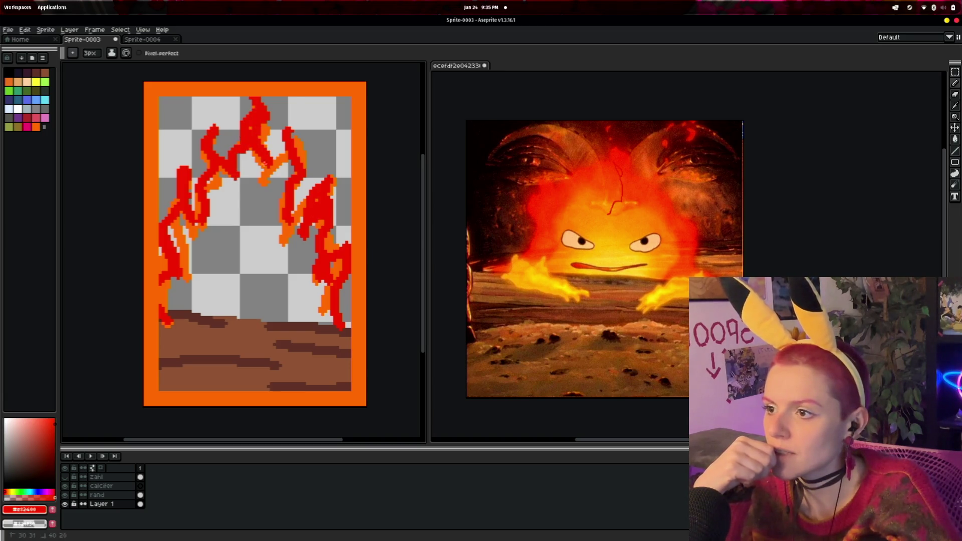
drag(264, 163, 263, 213)
drag(284, 146, 275, 221)
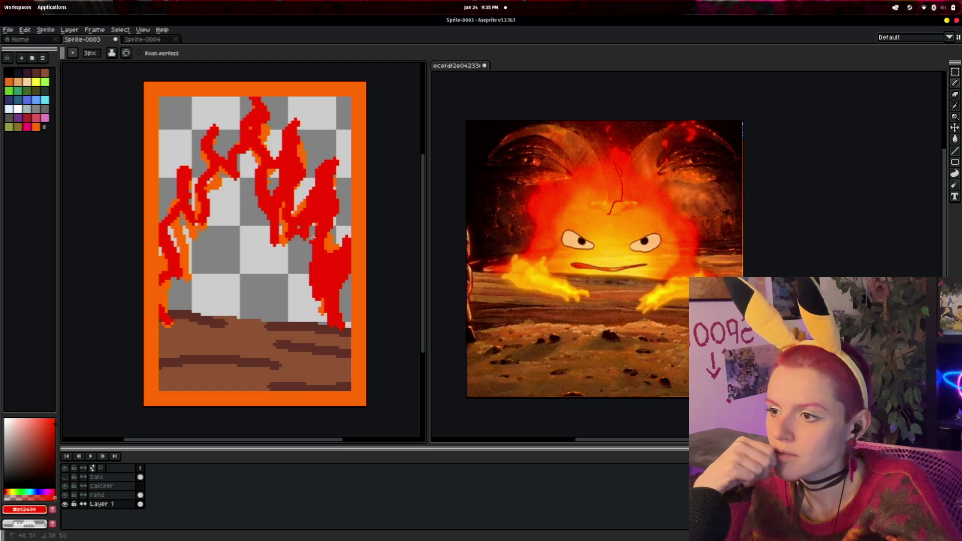
mouse_move(259, 135)
mouse_down()
mouse_move(253, 186)
mouse_move(206, 154)
mouse_move(213, 235)
mouse_move(229, 171)
mouse_move(214, 186)
mouse_up()
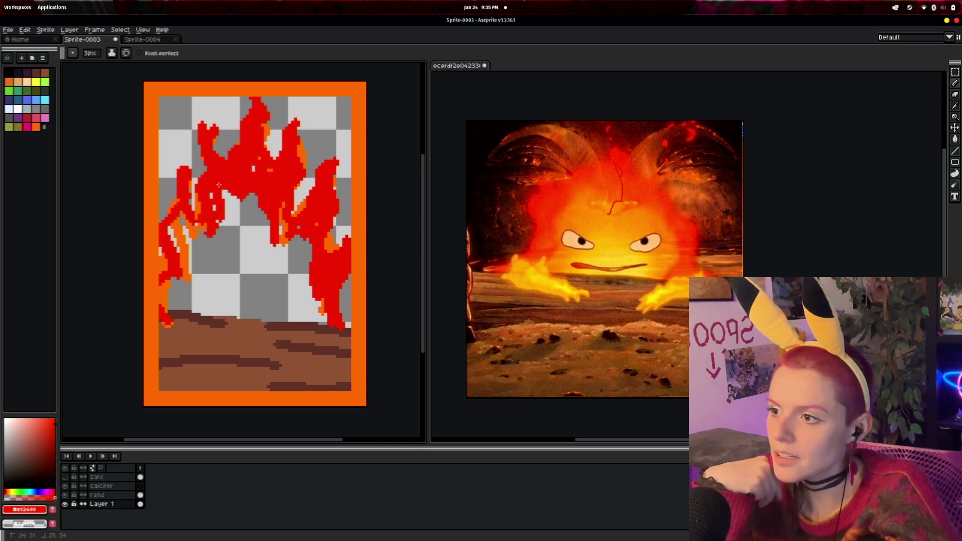
mouse_move(209, 224)
mouse_down()
mouse_move(178, 180)
mouse_move(171, 247)
mouse_up()
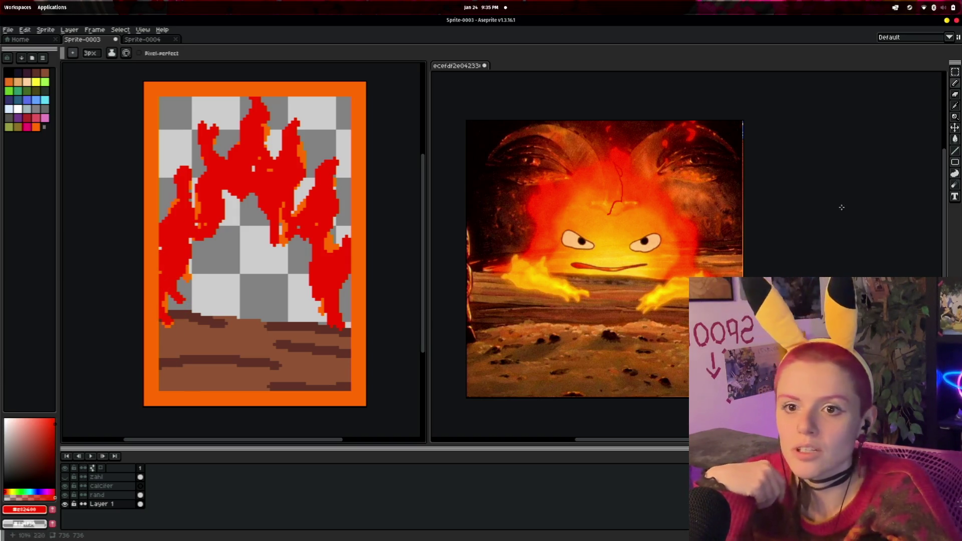
- Sample an orange from the reference flame, then pick a nearby orange palette swatch
key(i)
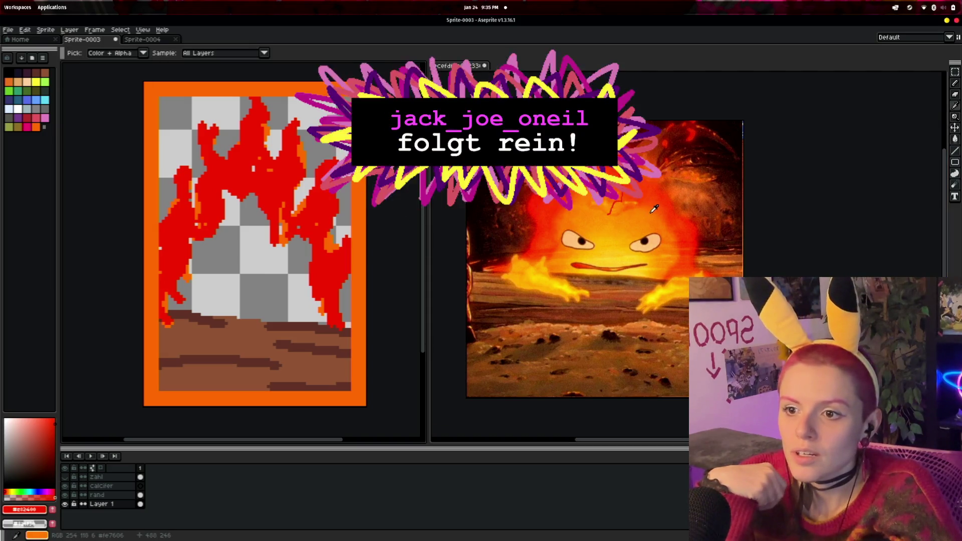
click(654, 210)
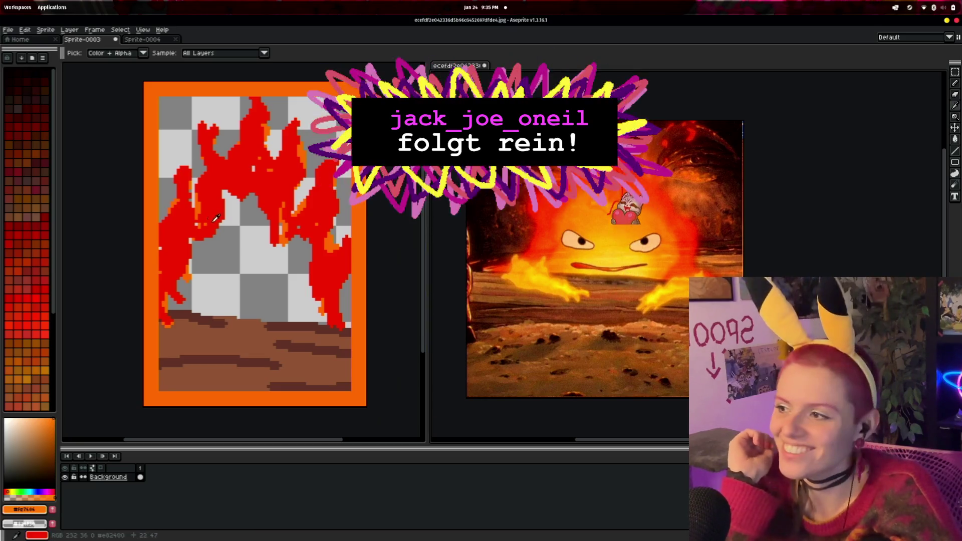
scroll(37, 342, down, 5)
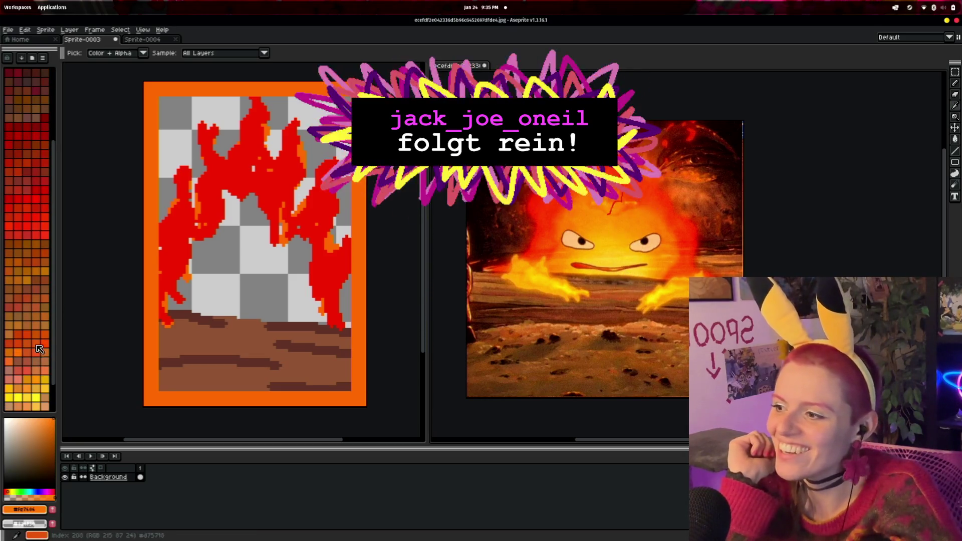
click(46, 344)
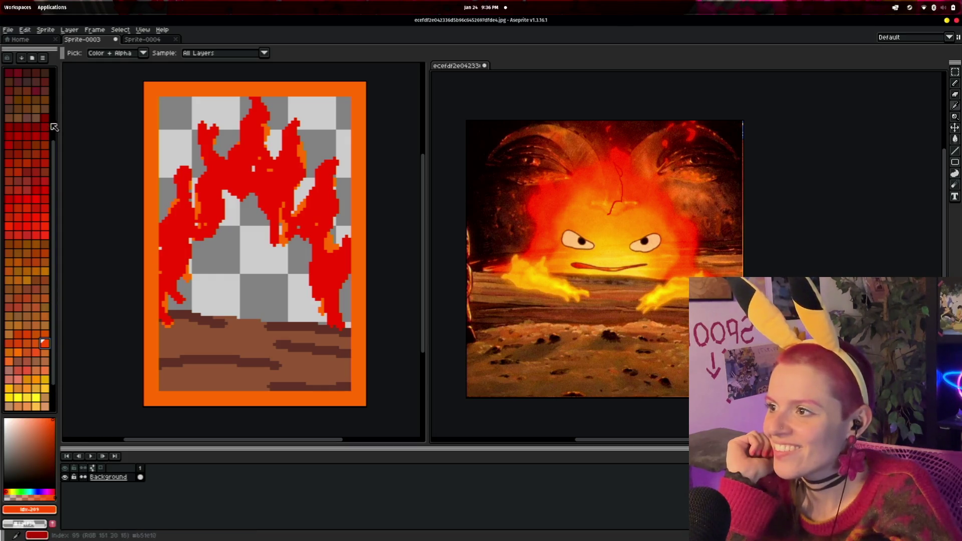
- Detach the colour palette panel and dock it back in its original place
mouse_move(56, 49)
mouse_down()
mouse_move(64, 354)
mouse_move(90, 179)
mouse_move(861, 107)
mouse_move(555, 70)
mouse_move(386, 71)
mouse_move(853, 102)
mouse_move(892, 116)
mouse_move(9, 134)
mouse_move(386, 195)
mouse_move(882, 236)
mouse_up()
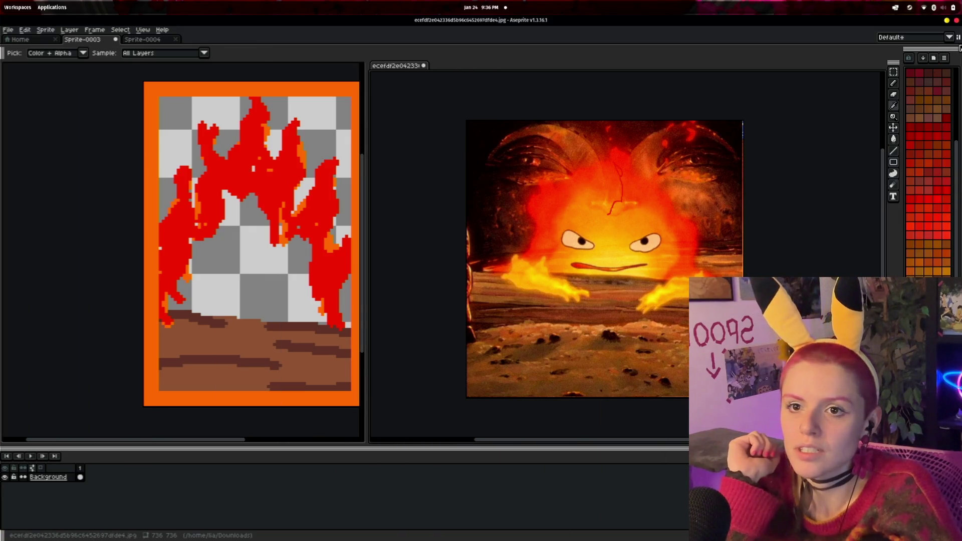
mouse_move(942, 59)
mouse_down()
mouse_move(711, 183)
mouse_move(30, 150)
mouse_up()
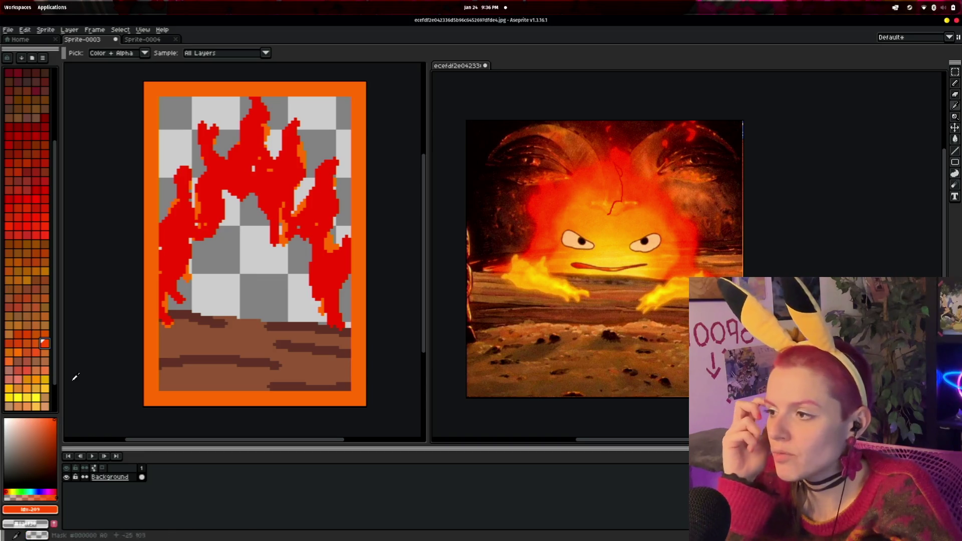
click(956, 86)
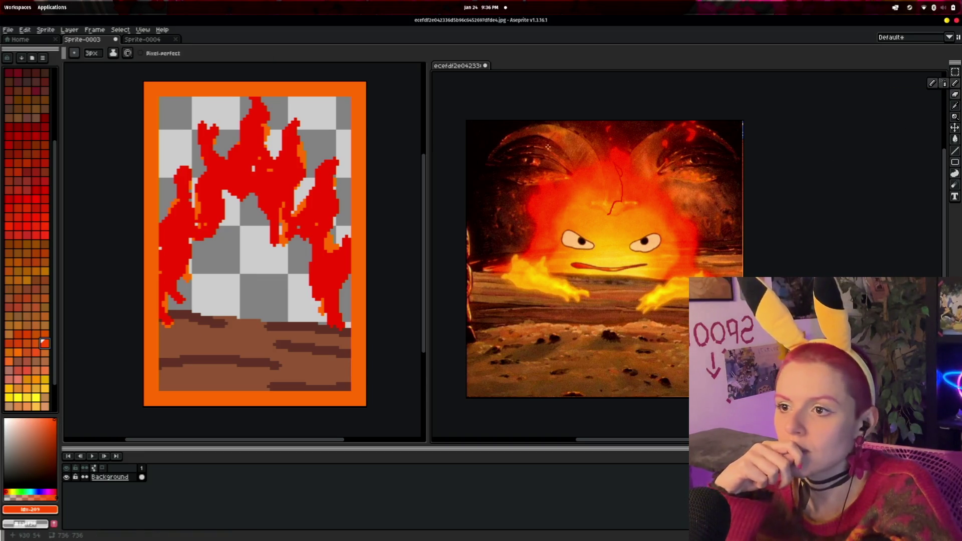
- Paint orange cores into the red flame tongues, then eyedrop a yellow from the reference
click(324, 216)
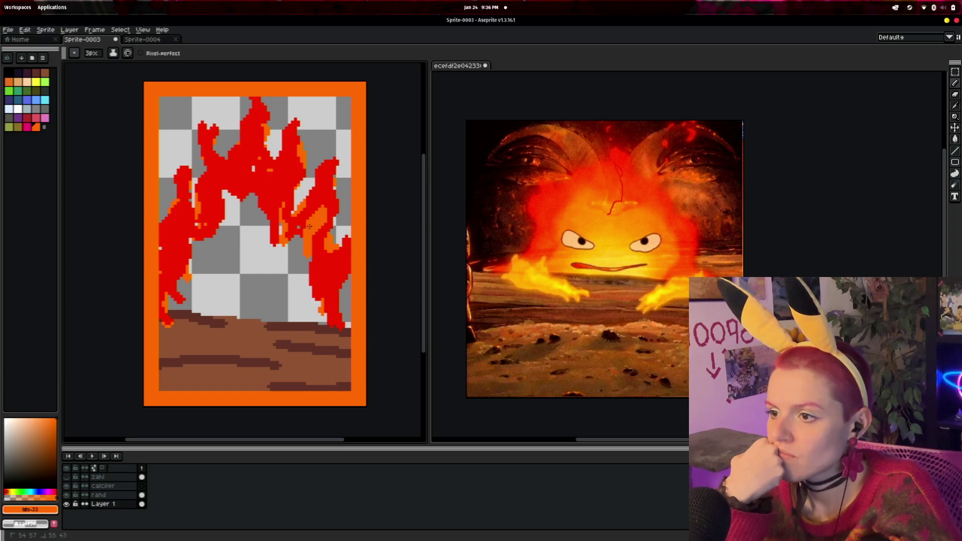
drag(327, 287, 319, 294)
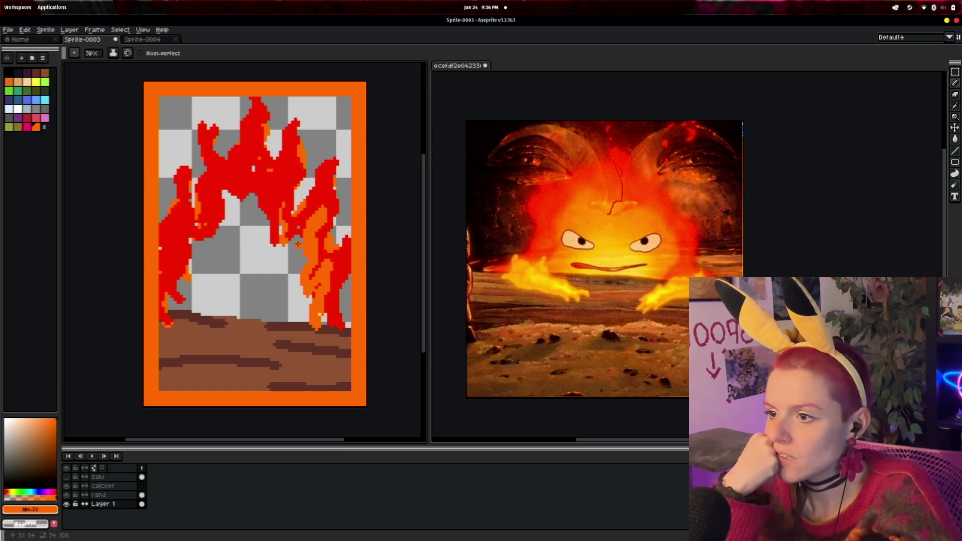
mouse_move(244, 194)
mouse_down()
mouse_move(275, 213)
mouse_move(241, 168)
mouse_move(228, 220)
mouse_move(198, 218)
mouse_move(261, 261)
mouse_up()
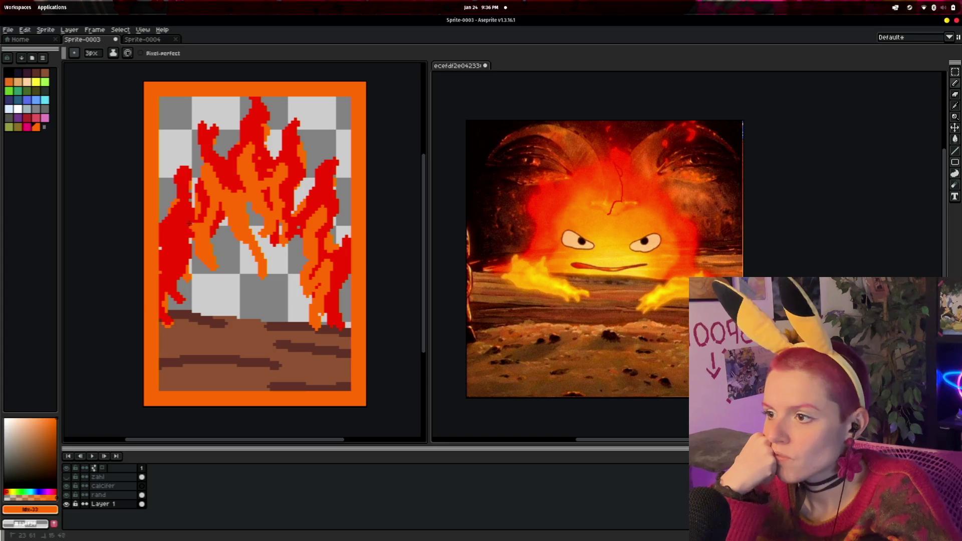
drag(187, 298, 179, 241)
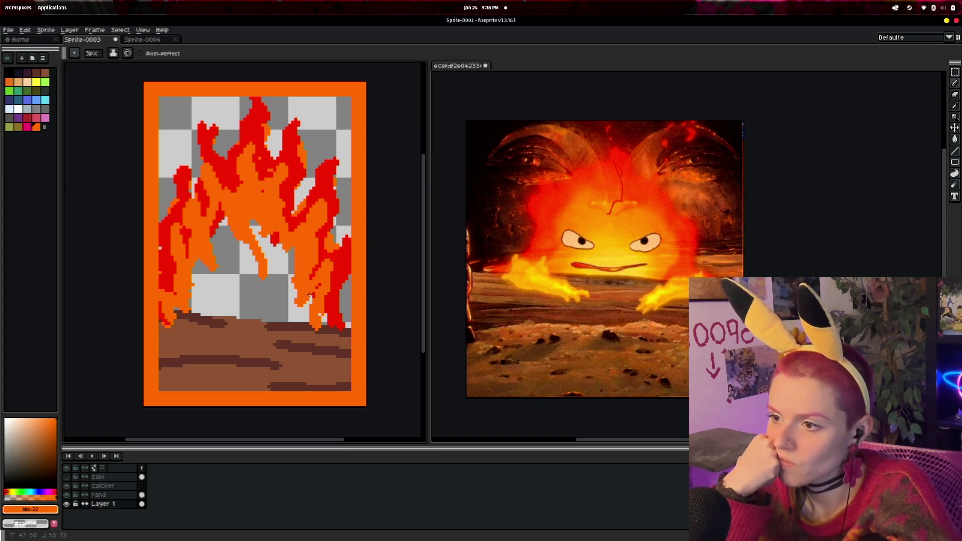
drag(284, 269, 255, 219)
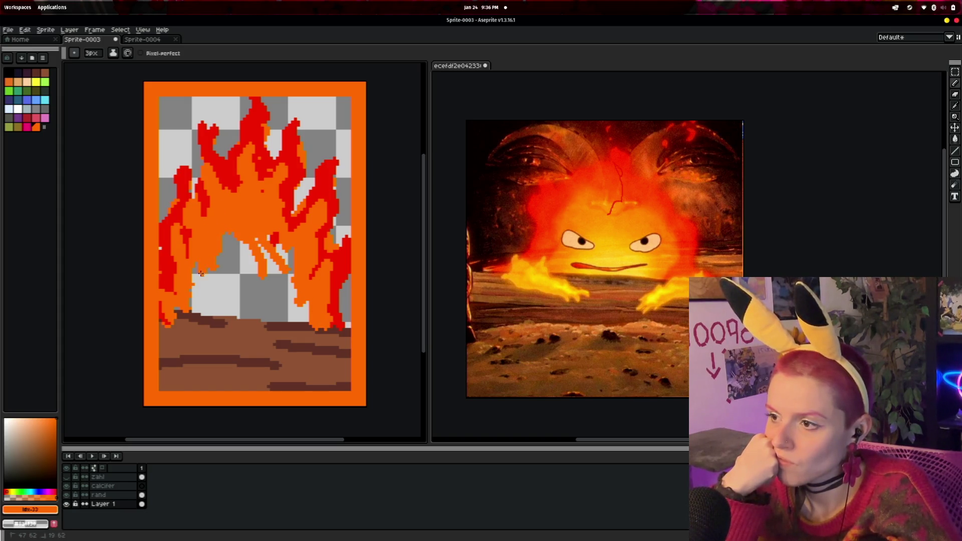
drag(186, 307, 224, 294)
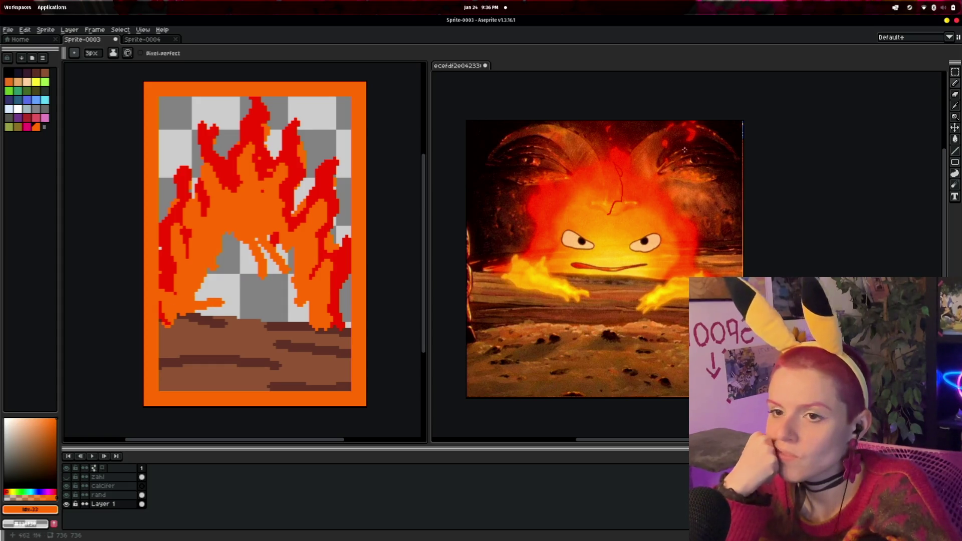
click(954, 105)
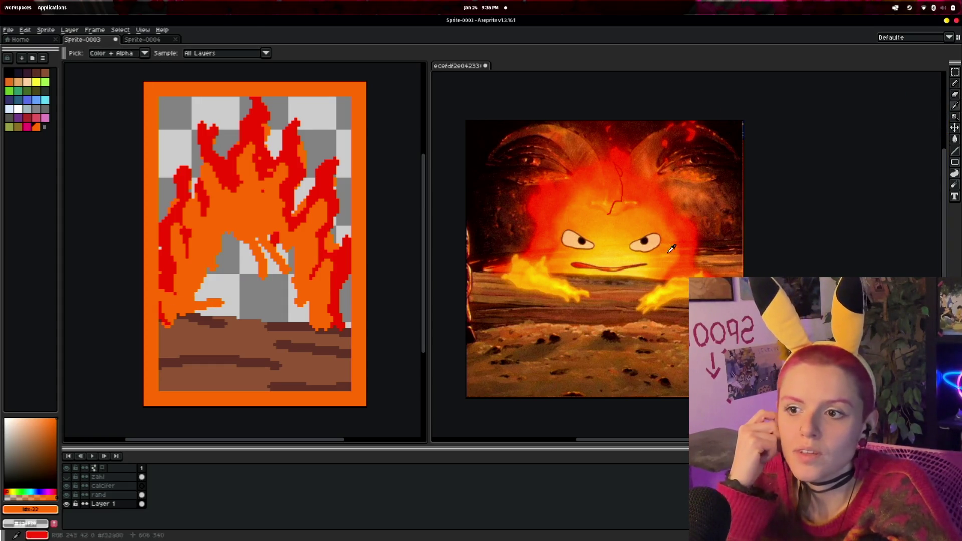
click(617, 249)
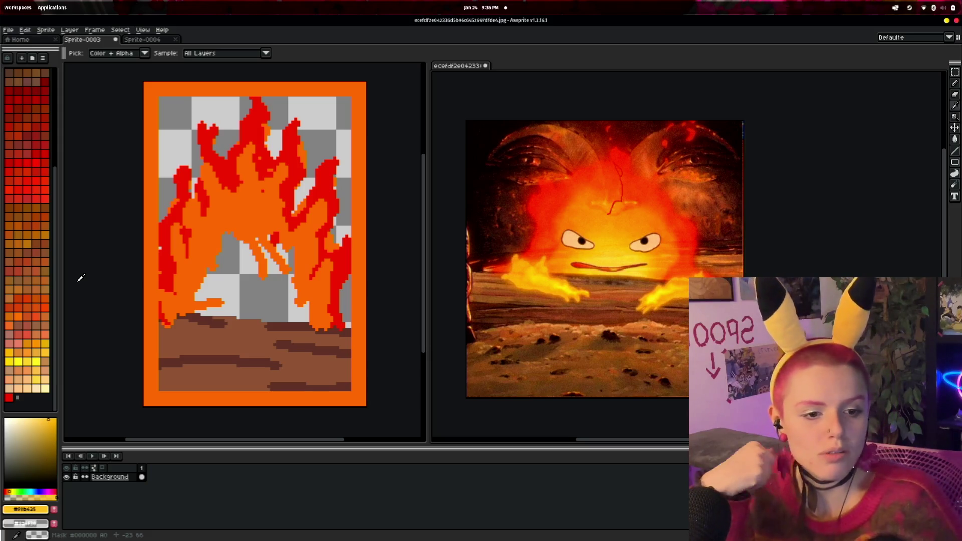
- Try several palette yellows and settle on an orange-yellow drawing colour
click(35, 361)
click(17, 361)
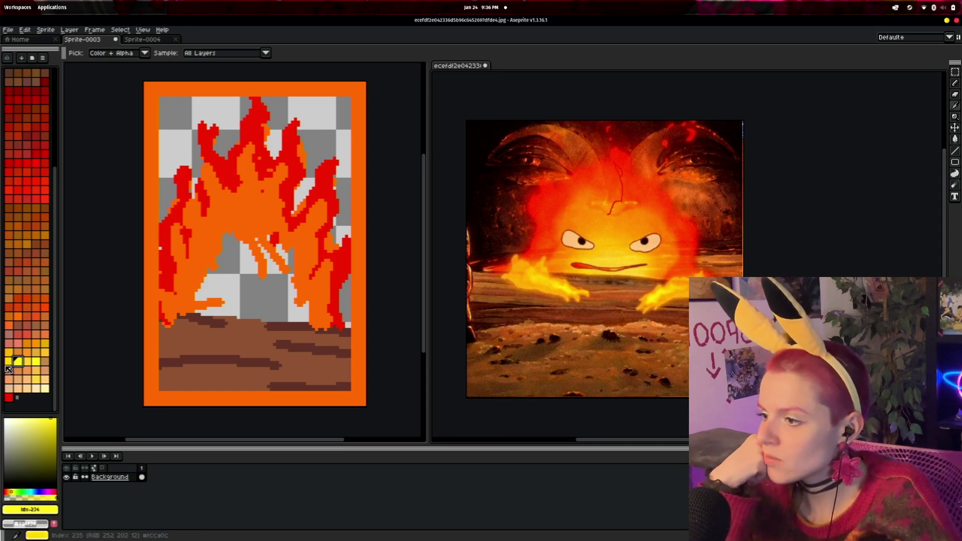
click(9, 352)
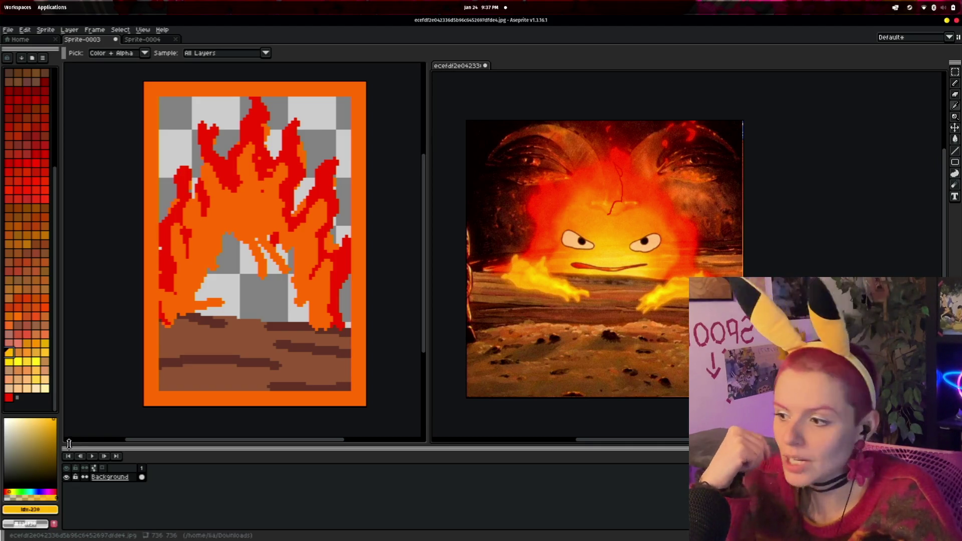
click(50, 510)
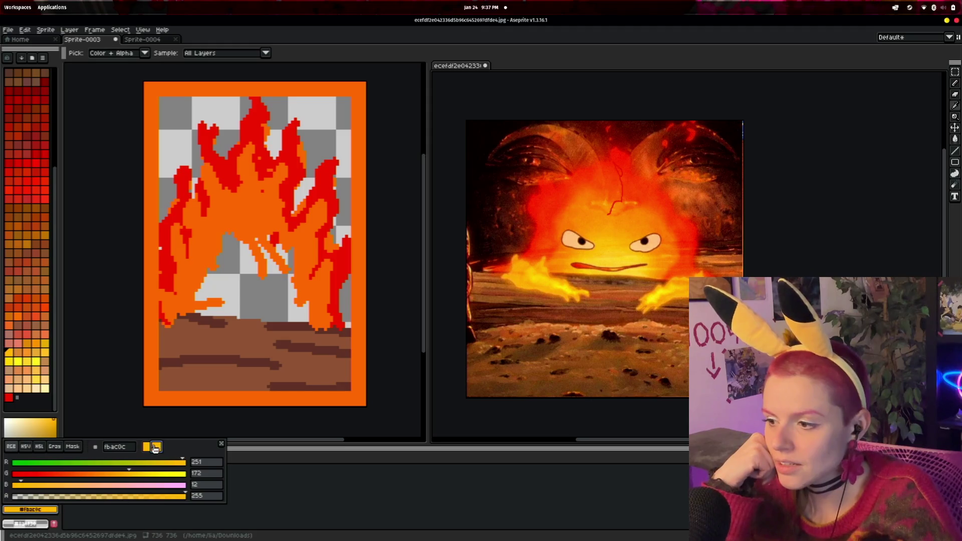
key(i)
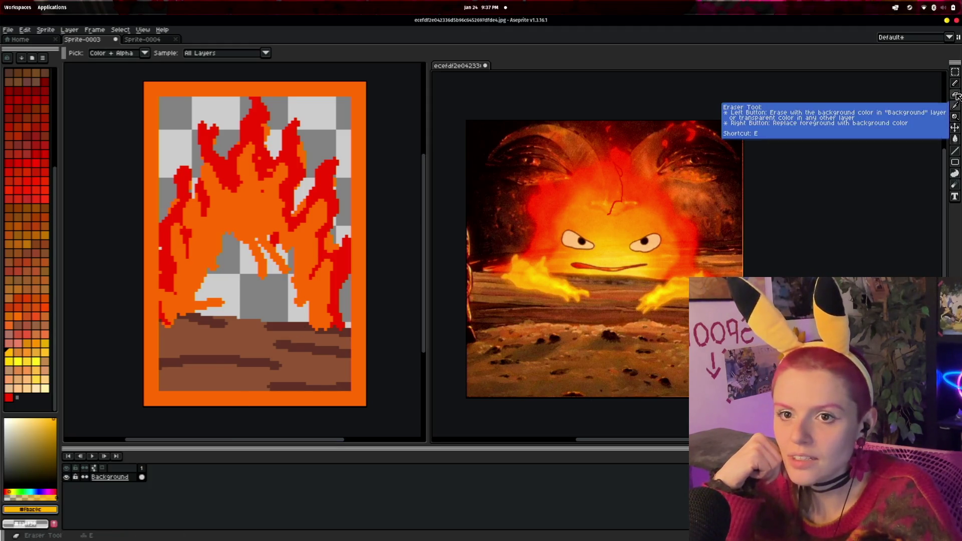
click(954, 84)
- Fill the flame's inner body yellow and paint yellow hands reaching over the floor
mouse_move(534, 290)
mouse_down()
mouse_move(534, 311)
mouse_move(516, 321)
mouse_up()
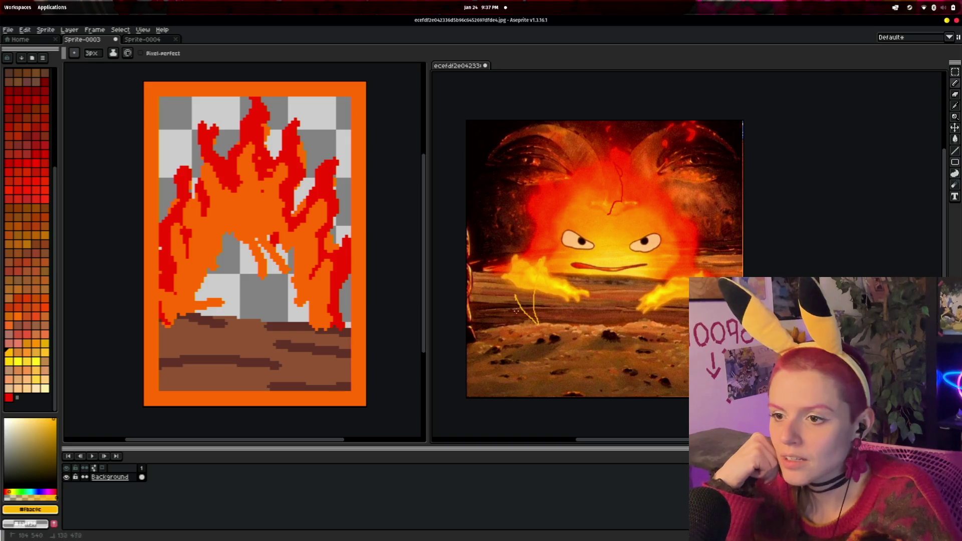
mouse_move(190, 307)
mouse_down()
mouse_move(191, 261)
mouse_move(201, 271)
mouse_move(215, 222)
mouse_move(237, 208)
mouse_move(251, 271)
mouse_move(263, 241)
mouse_move(281, 236)
mouse_move(301, 249)
mouse_move(315, 310)
mouse_up()
mouse_move(297, 259)
mouse_down()
mouse_move(280, 240)
mouse_move(233, 226)
mouse_move(219, 271)
mouse_move(193, 289)
mouse_move(205, 313)
mouse_move(279, 312)
mouse_move(213, 293)
mouse_up()
mouse_move(226, 240)
mouse_down()
mouse_move(240, 261)
mouse_move(233, 306)
mouse_move(273, 286)
mouse_move(258, 266)
mouse_move(296, 308)
mouse_move(286, 321)
mouse_move(269, 298)
mouse_move(302, 317)
mouse_up()
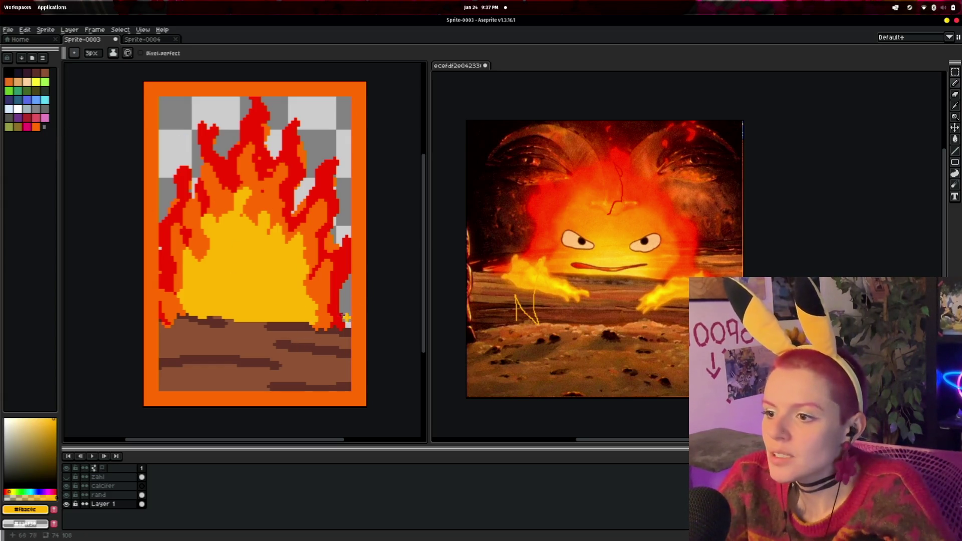
mouse_move(326, 318)
mouse_down()
mouse_move(256, 366)
mouse_move(267, 380)
mouse_move(321, 334)
mouse_move(289, 346)
mouse_up()
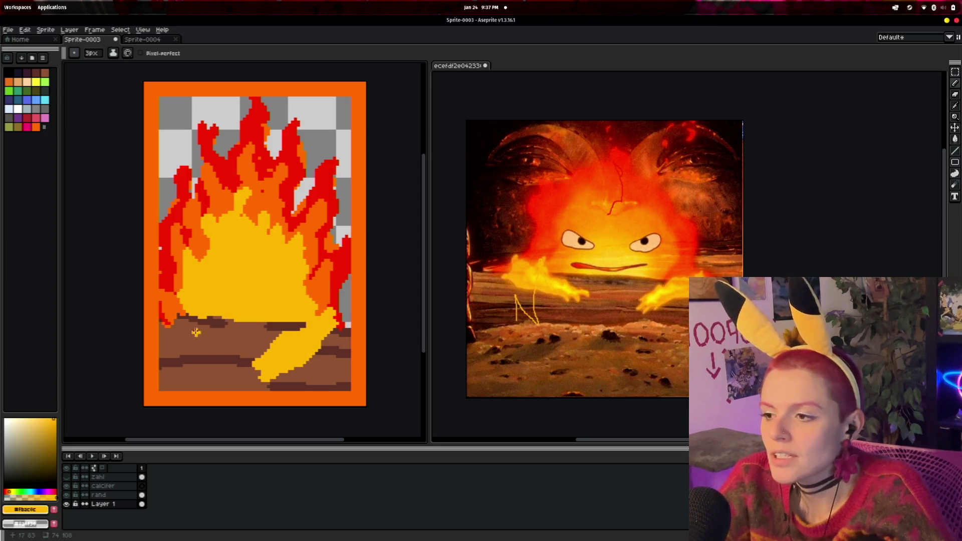
mouse_move(183, 315)
mouse_down()
mouse_move(171, 308)
mouse_move(183, 316)
mouse_move(172, 321)
mouse_move(187, 345)
mouse_move(215, 369)
mouse_move(188, 332)
mouse_move(200, 344)
mouse_up()
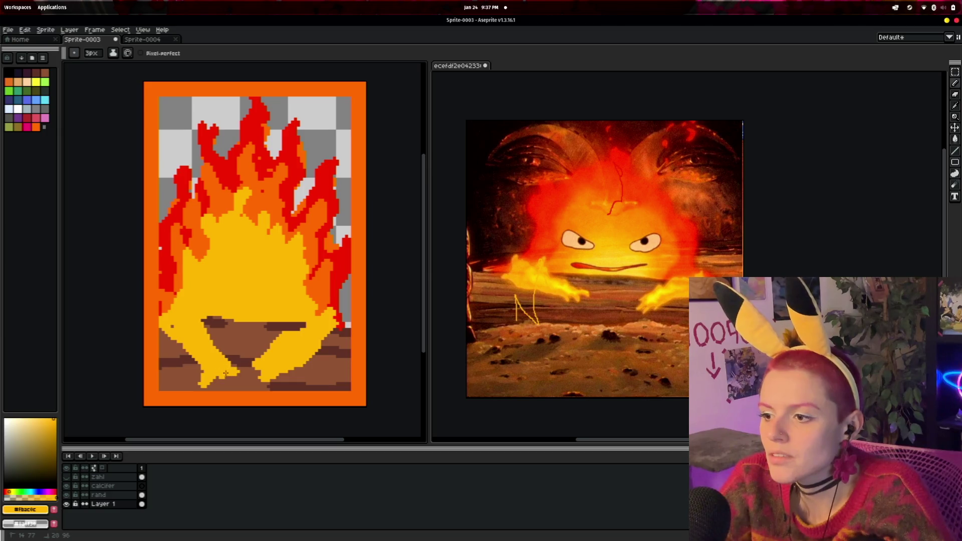
click(44, 72)
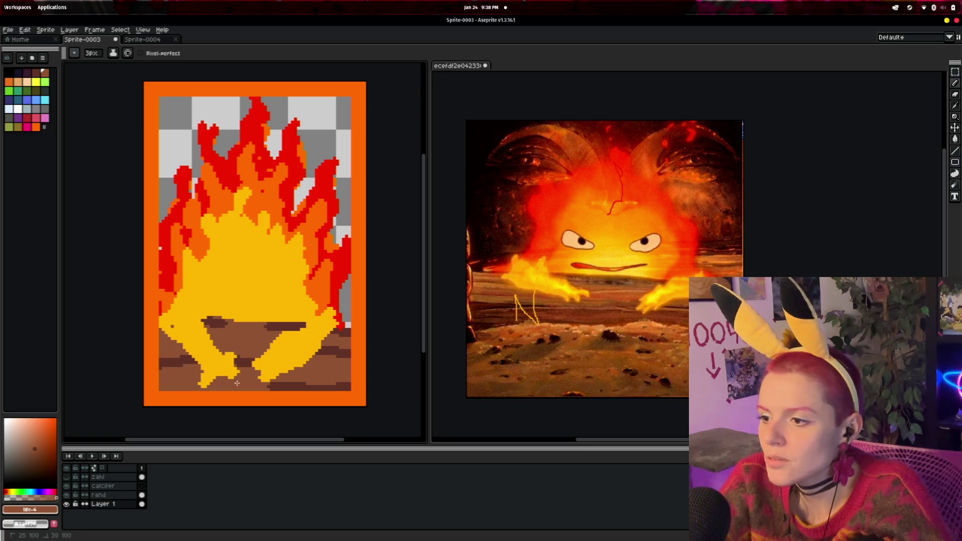
- Trim the right hand's lower edge in brown and paint two white oval eyes
drag(253, 366, 264, 382)
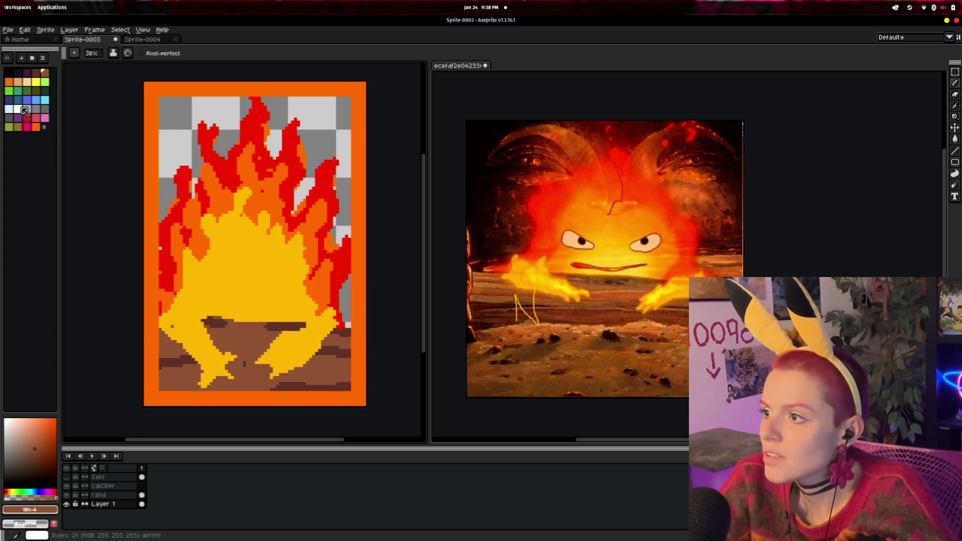
click(18, 109)
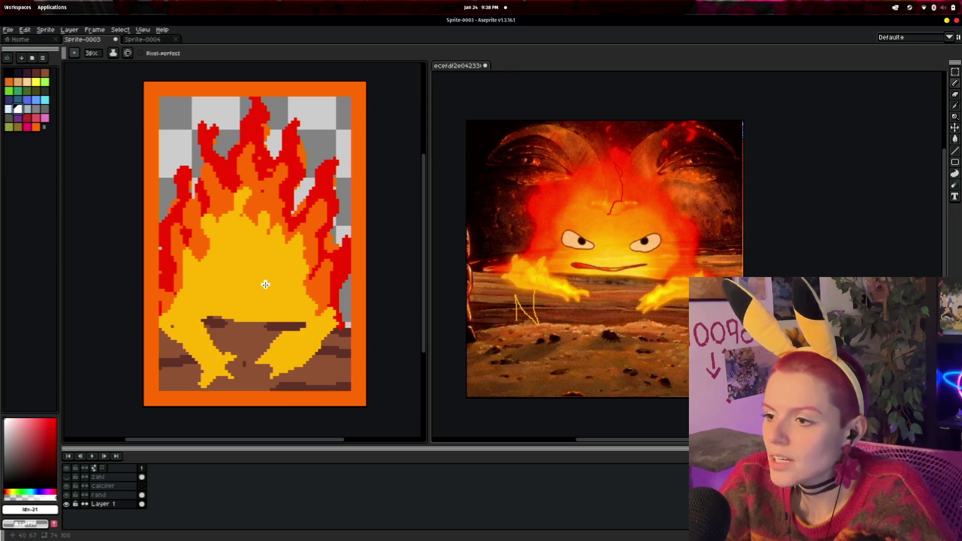
mouse_move(264, 285)
mouse_down()
mouse_move(281, 272)
mouse_move(263, 288)
mouse_move(257, 274)
mouse_move(210, 269)
mouse_move(230, 280)
mouse_up()
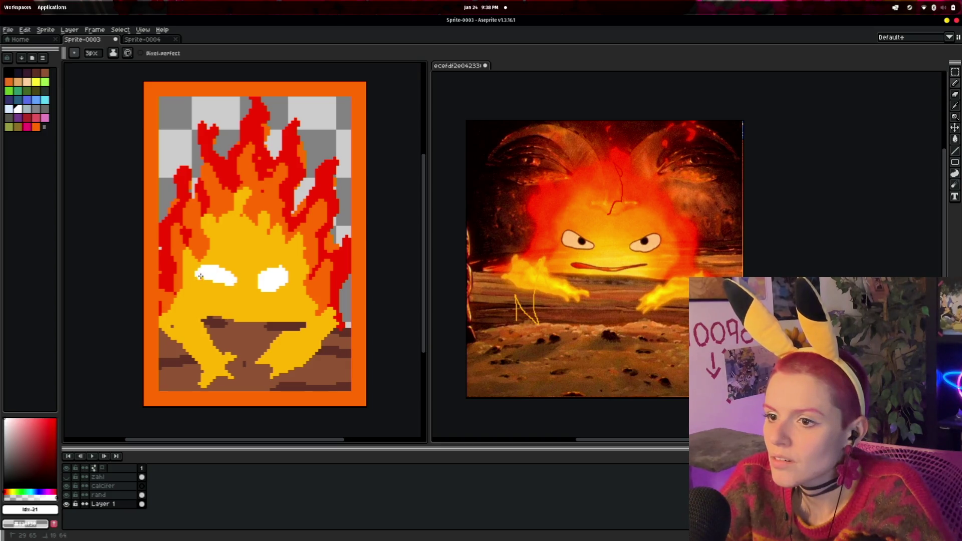
drag(288, 270, 289, 280)
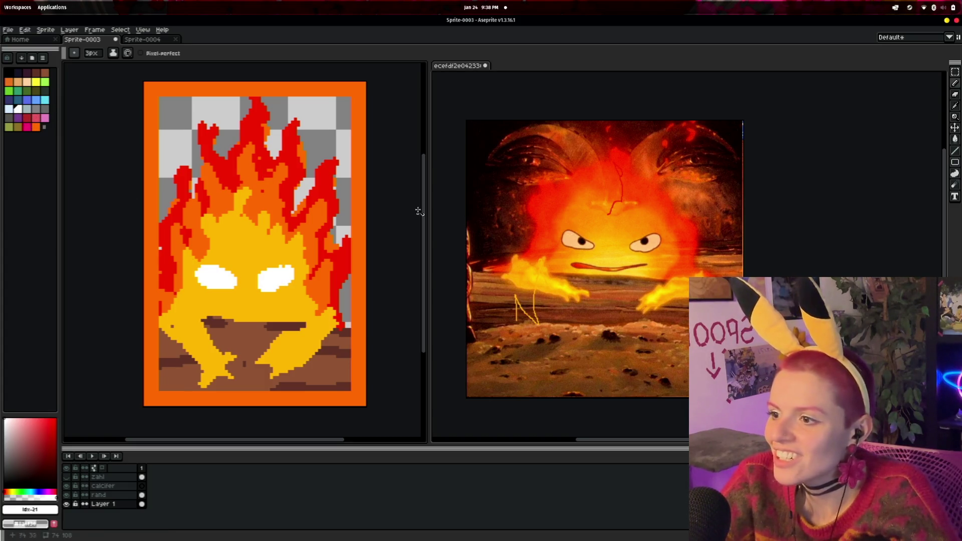
click(955, 106)
click(266, 155)
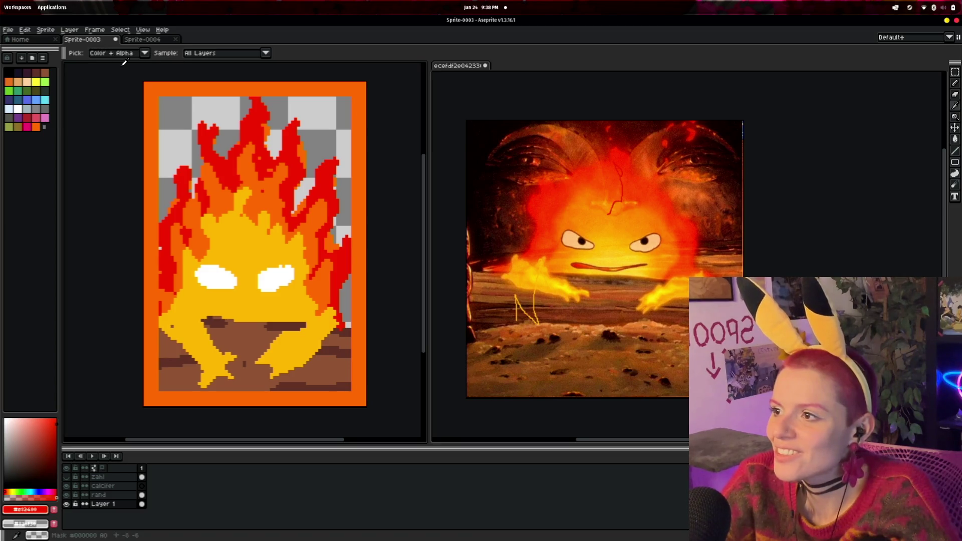
- Set a 2px square pencil brush and draw a red mouth below the eyes
click(956, 83)
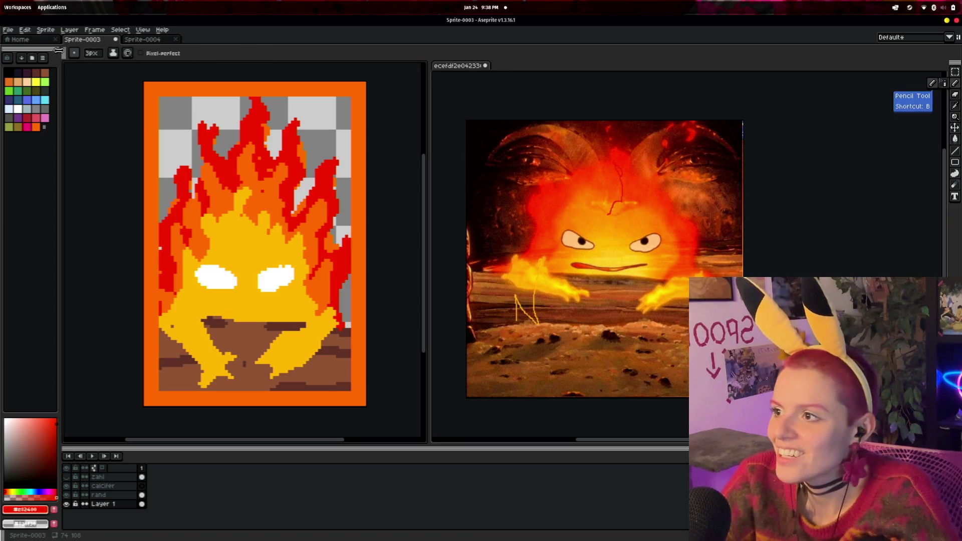
click(75, 52)
click(84, 68)
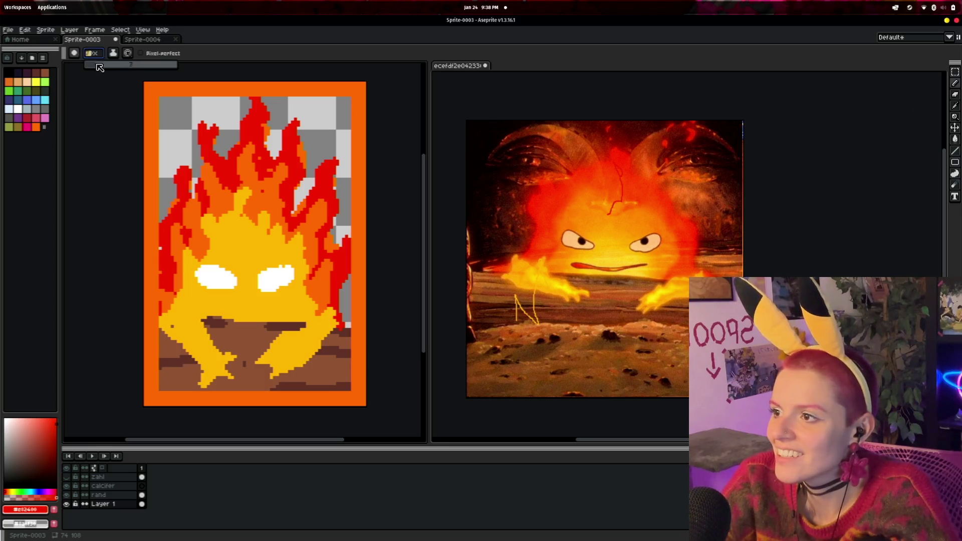
drag(93, 70, 86, 69)
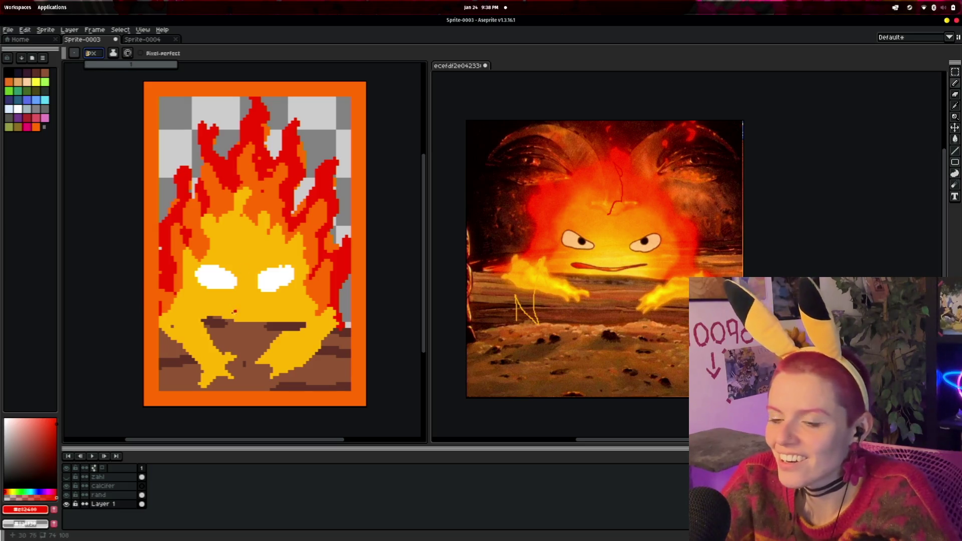
drag(236, 302, 223, 301)
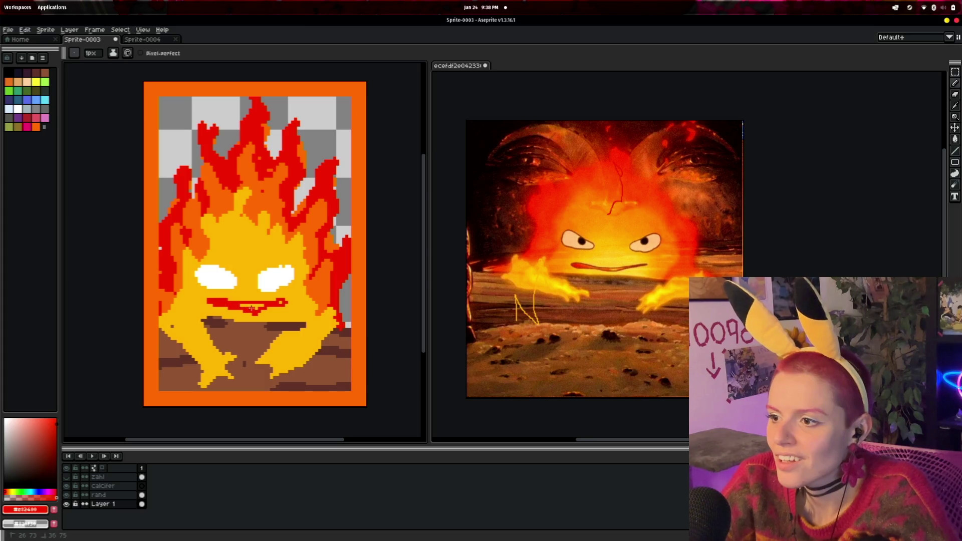
click(9, 72)
click(221, 227)
scroll(233, 281, up, 1)
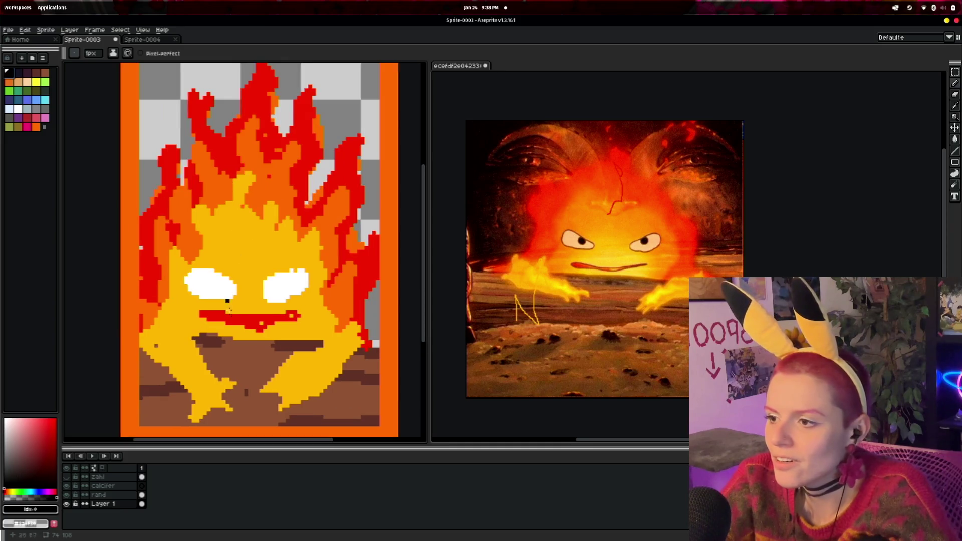
- Outline the white eyes in black and add black pupils, enlarging the left one
click(233, 285)
mouse_move(211, 272)
mouse_down()
mouse_move(188, 270)
mouse_move(191, 295)
mouse_move(219, 298)
mouse_move(234, 284)
mouse_move(300, 270)
mouse_move(284, 299)
mouse_up()
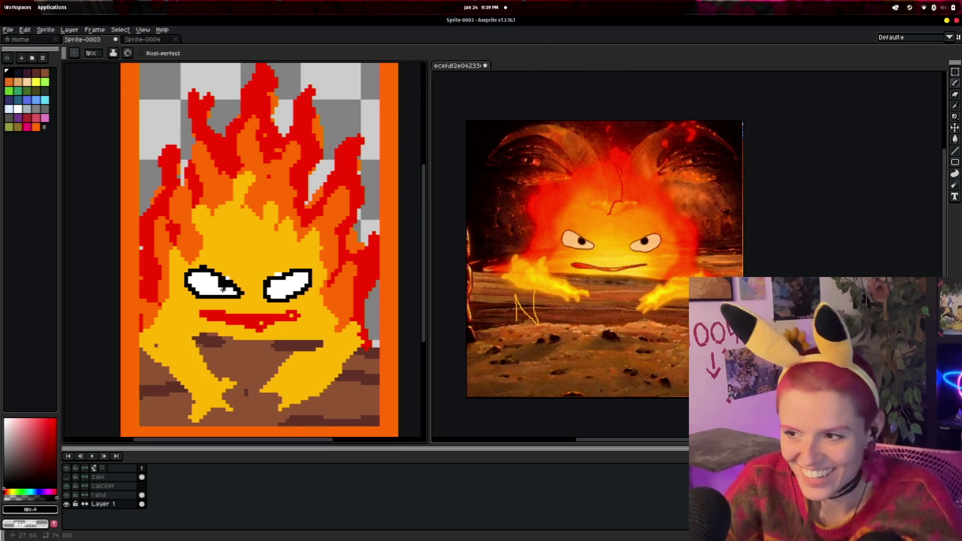
drag(219, 277, 217, 281)
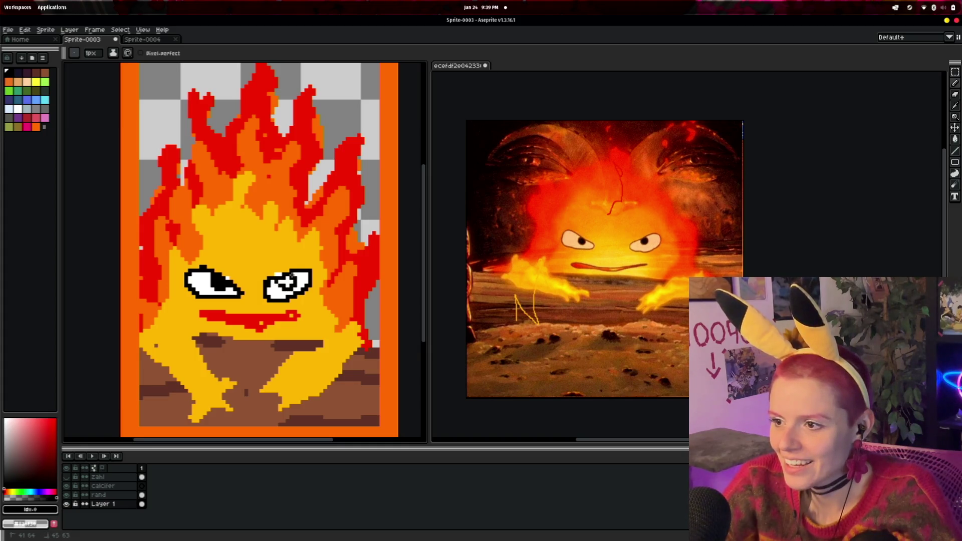
scroll(333, 326, down, 1)
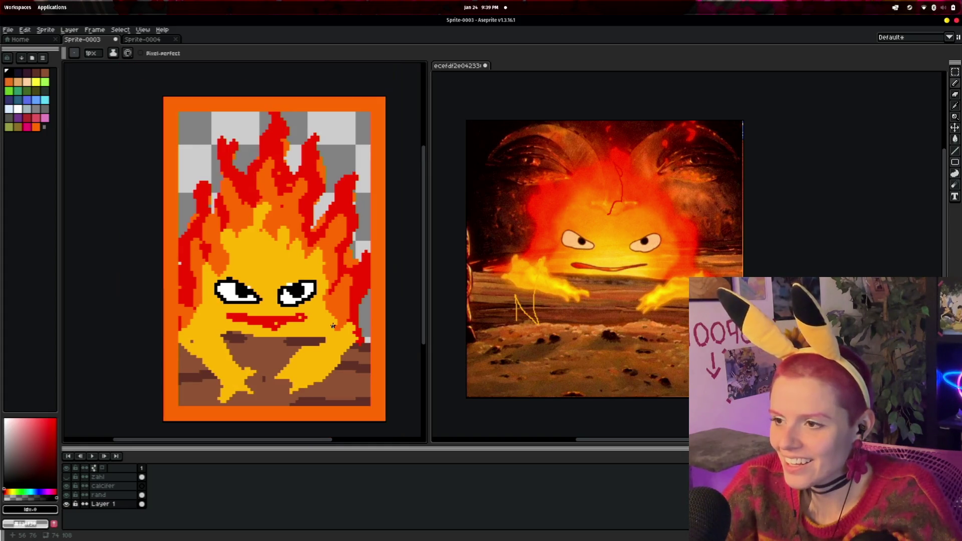
scroll(265, 317, up, 1)
scroll(265, 316, down, 1)
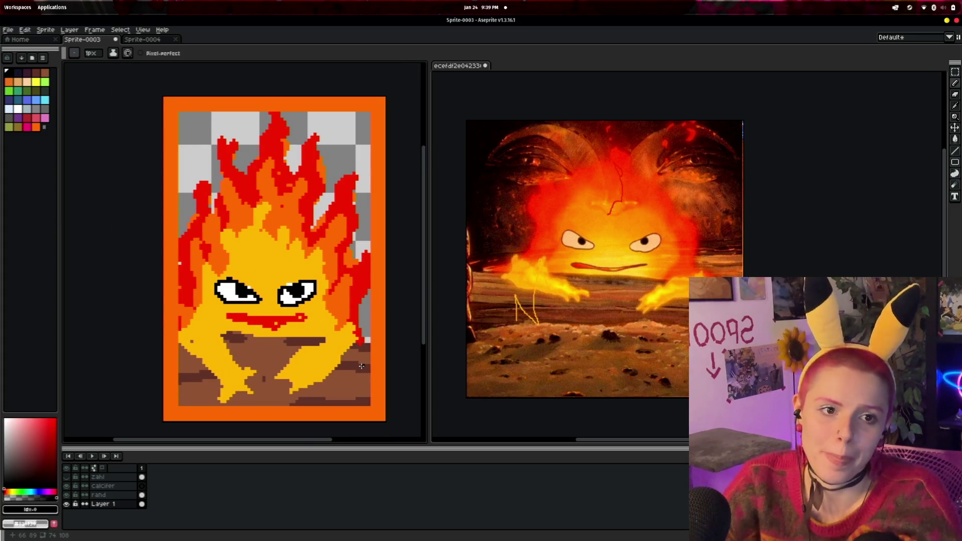
scroll(321, 376, up, 1)
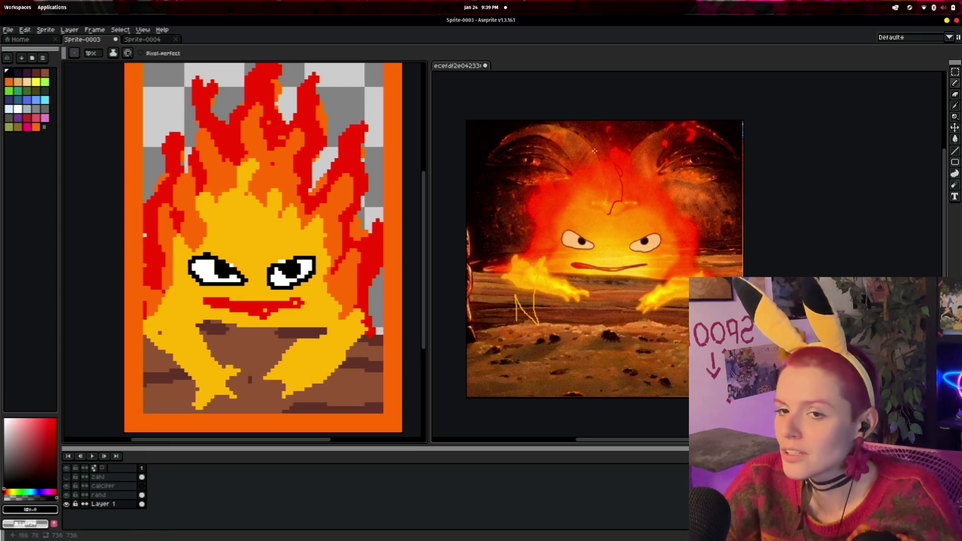
- Outline the flame's left arm in sampled orange and fix the foot edge in brown
click(954, 105)
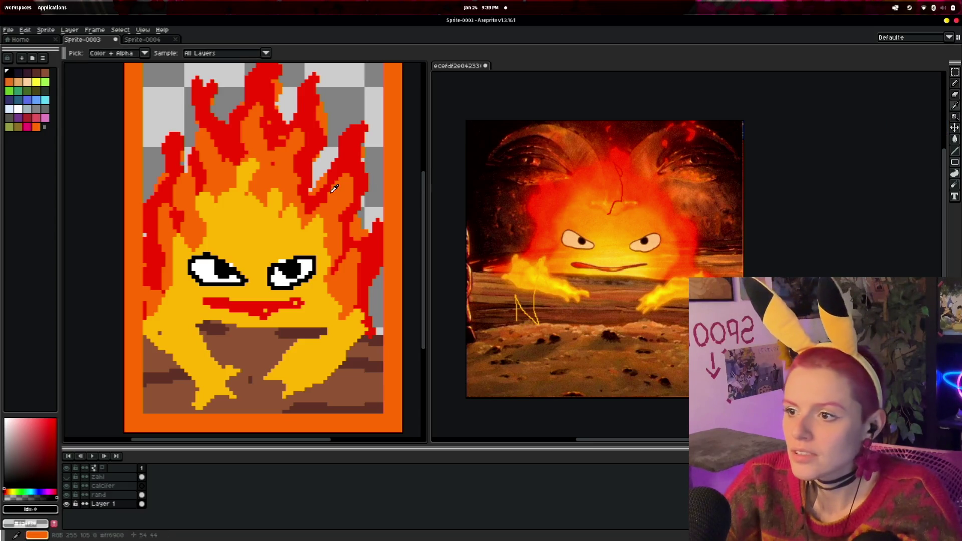
click(175, 170)
key(b)
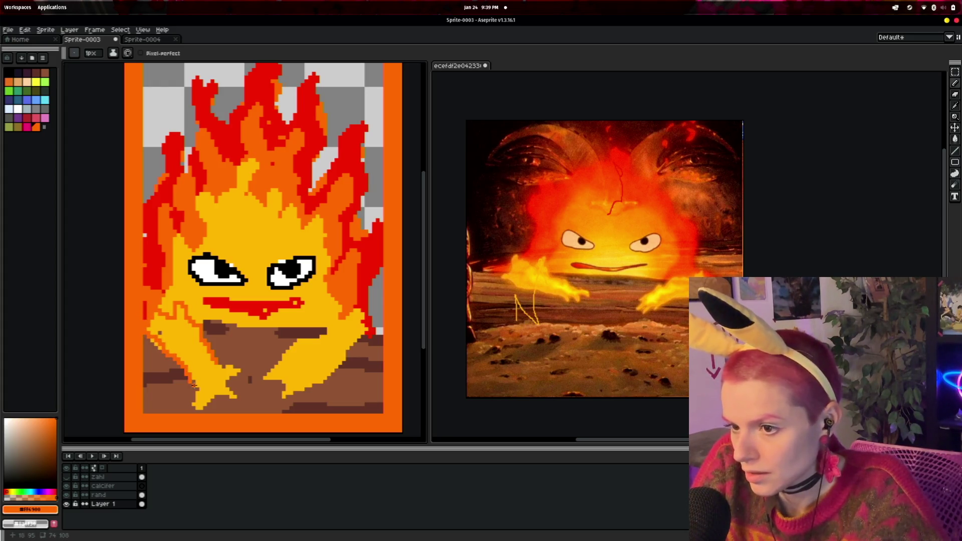
drag(193, 381, 206, 392)
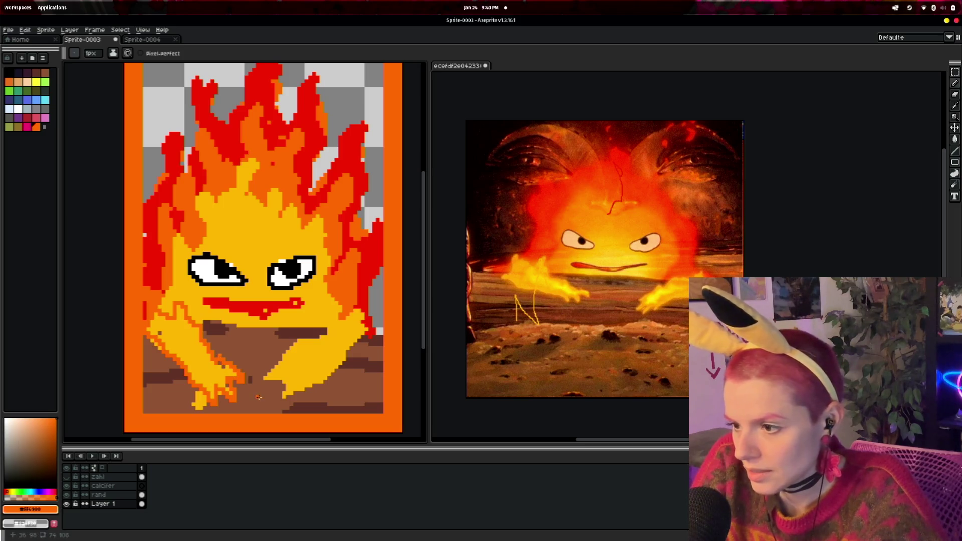
click(45, 72)
mouse_move(211, 402)
mouse_down()
mouse_move(184, 401)
mouse_move(195, 407)
mouse_move(236, 389)
mouse_move(203, 392)
mouse_up()
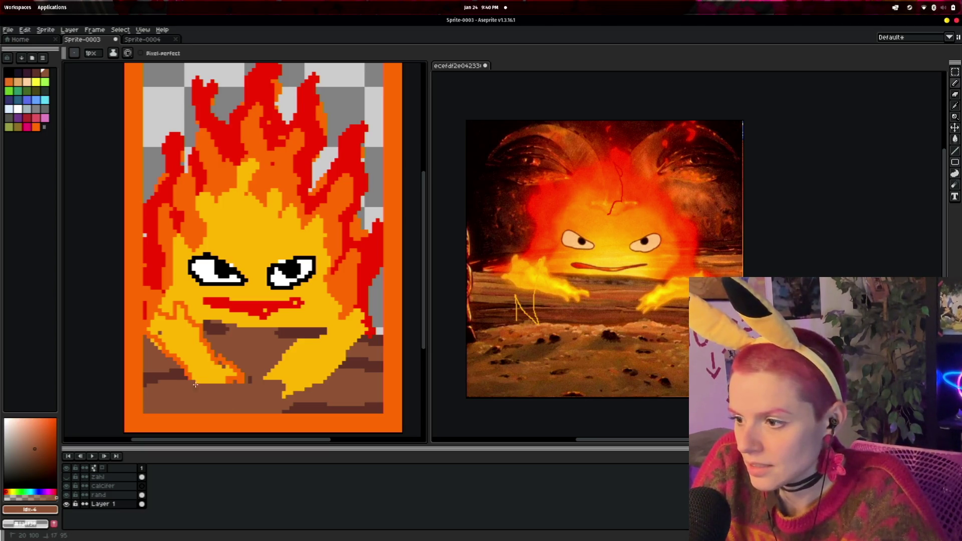
- Outline the lower-left hand in orange and repair its outer edge with floor brown
click(35, 127)
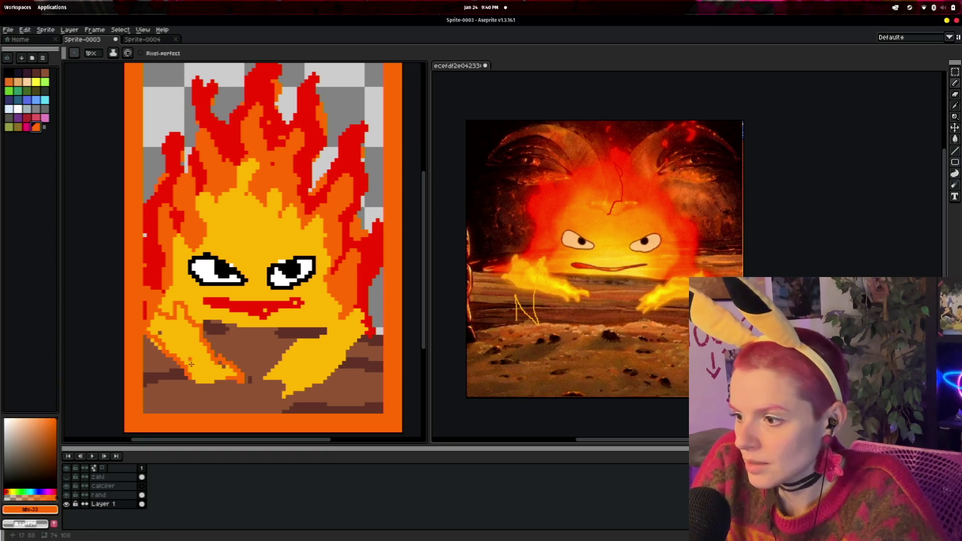
drag(189, 368, 224, 369)
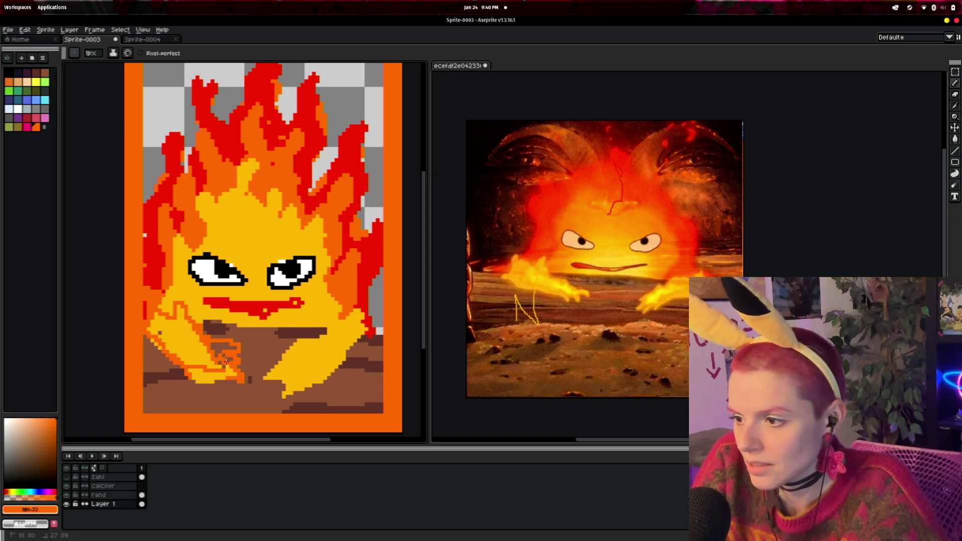
click(45, 73)
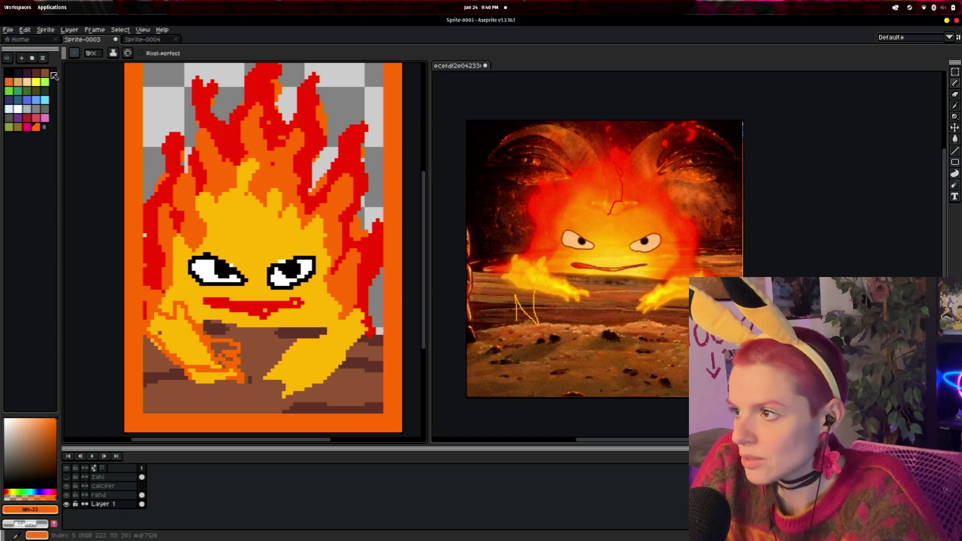
scroll(214, 402, up, 2)
mouse_move(215, 375)
mouse_down()
mouse_move(146, 346)
mouse_move(162, 357)
mouse_move(263, 348)
mouse_move(280, 369)
mouse_move(203, 365)
mouse_move(256, 363)
mouse_up()
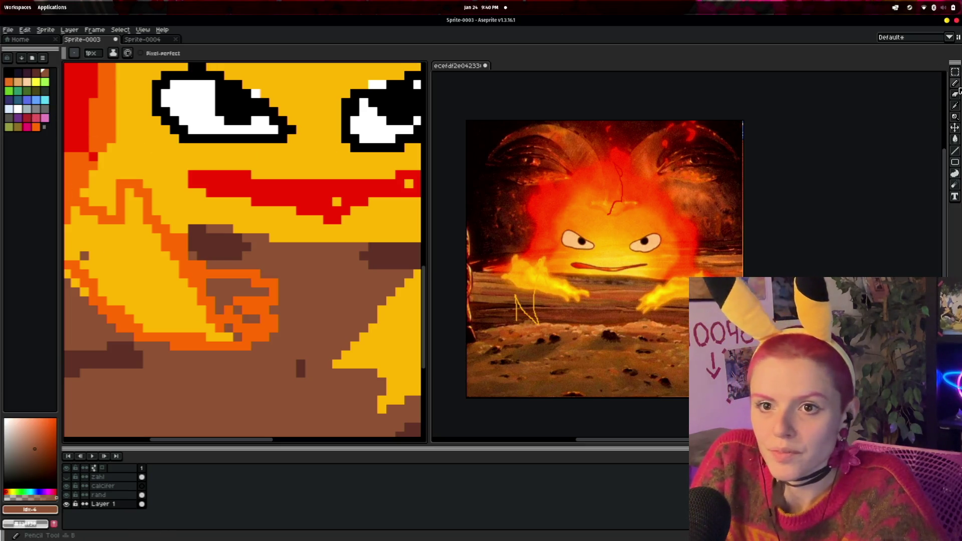
- Sample the flame's yellow and repaint part of the right hand's outline yellow
click(955, 105)
click(150, 183)
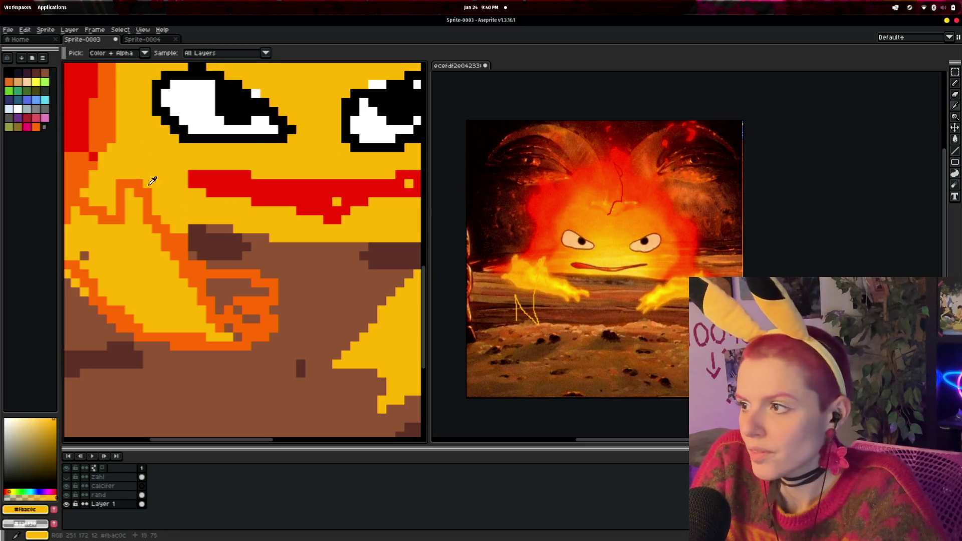
click(955, 83)
click(327, 274)
key(ctrl+z)
mouse_move(202, 293)
mouse_down()
mouse_move(240, 283)
mouse_move(263, 293)
mouse_move(228, 297)
mouse_move(255, 321)
mouse_move(208, 316)
mouse_move(236, 337)
mouse_up()
scroll(230, 331, down, 2)
scroll(344, 349, up, 1)
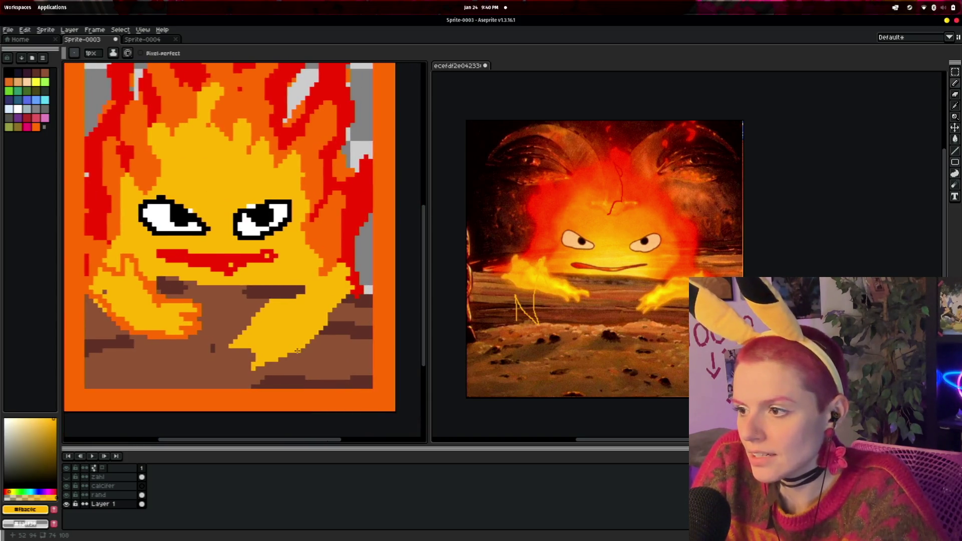
scroll(255, 329, up, 1)
scroll(240, 301, down, 1)
scroll(89, 69, up, 1)
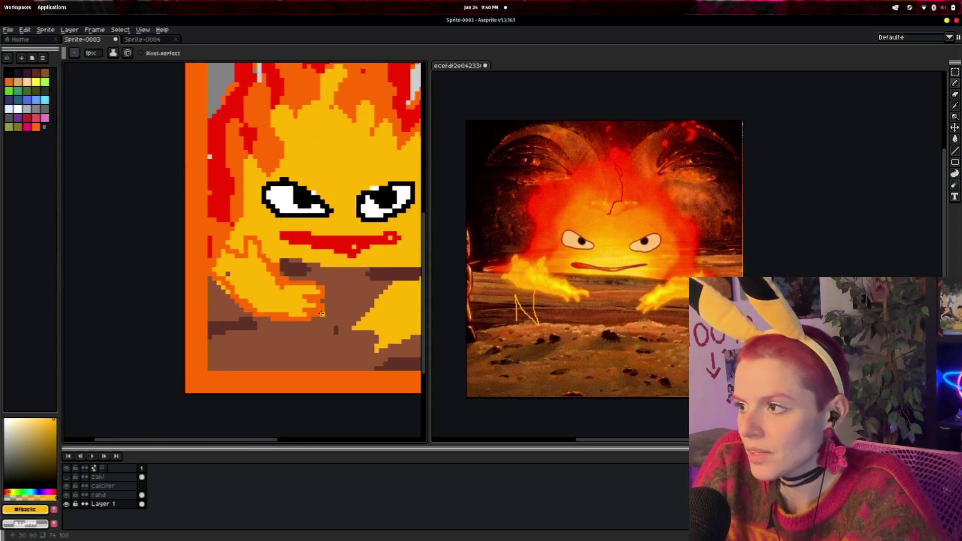
scroll(89, 69, up, 1)
click(45, 73)
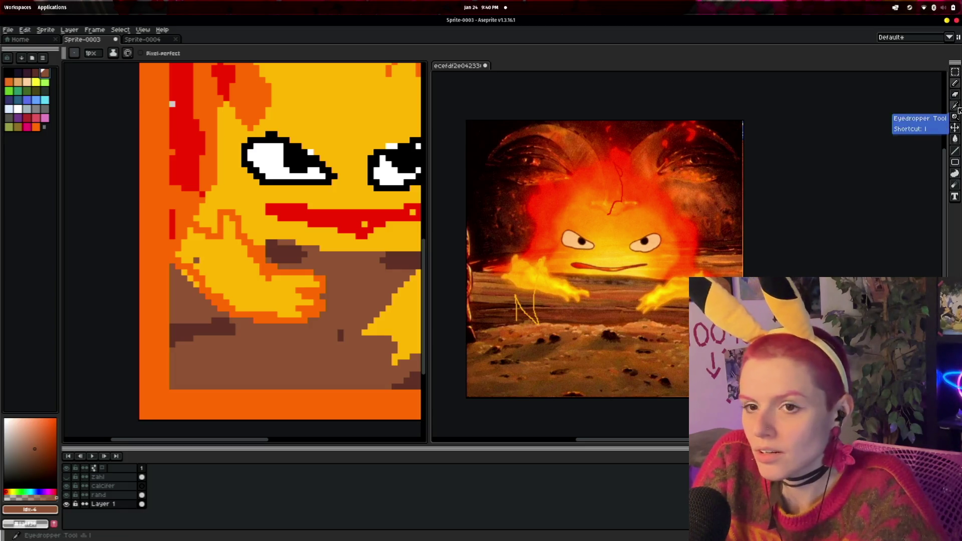
scroll(377, 317, up, 1)
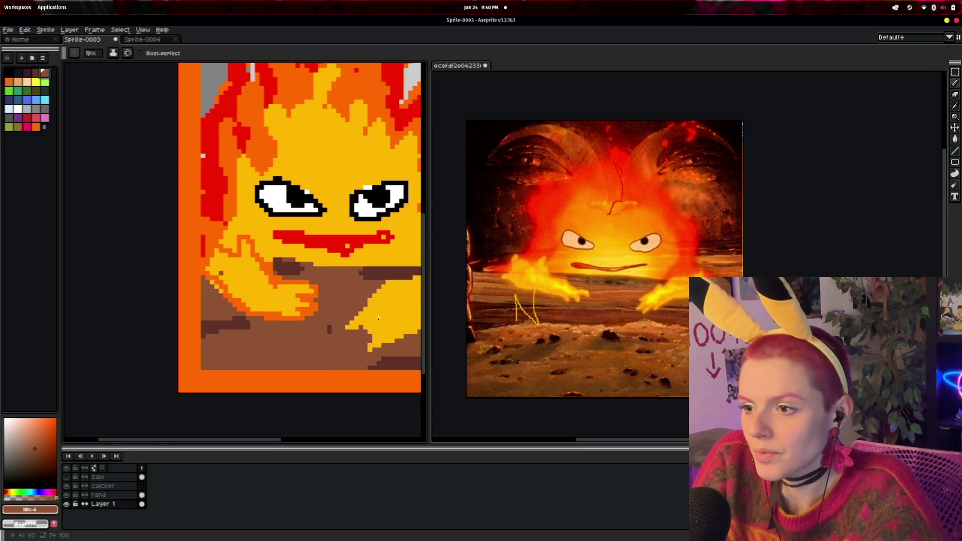
- Paint dark floor brown over the right hand's lower edge, covering stray yellow pixels
click(955, 105)
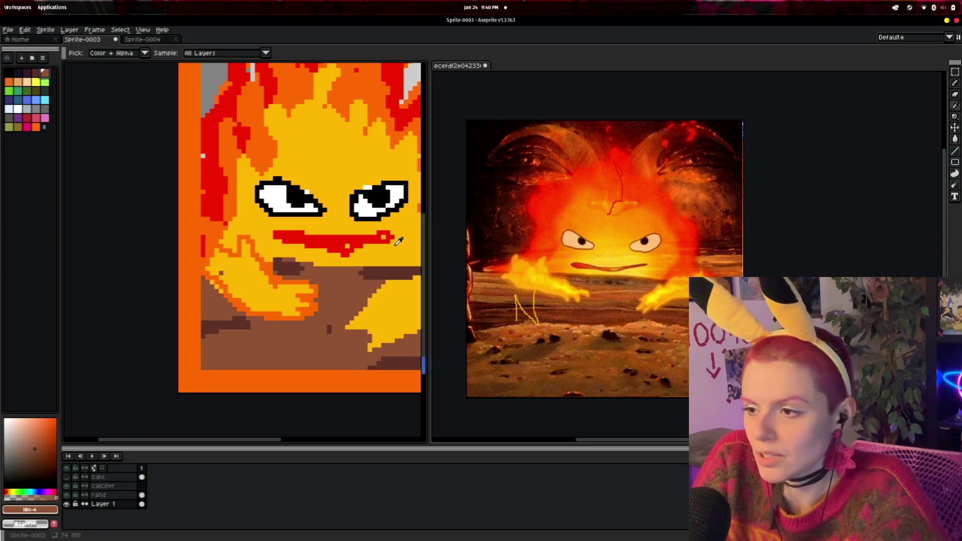
click(228, 282)
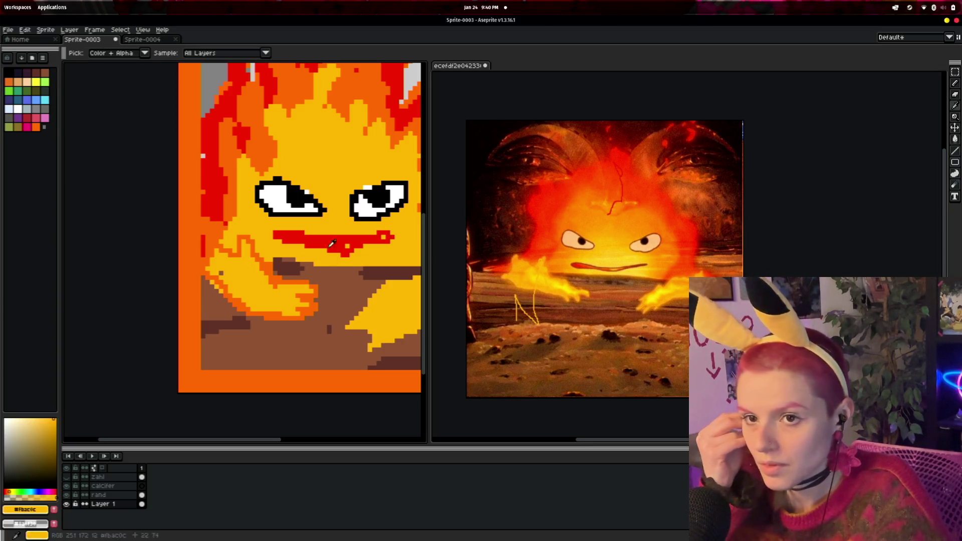
click(954, 83)
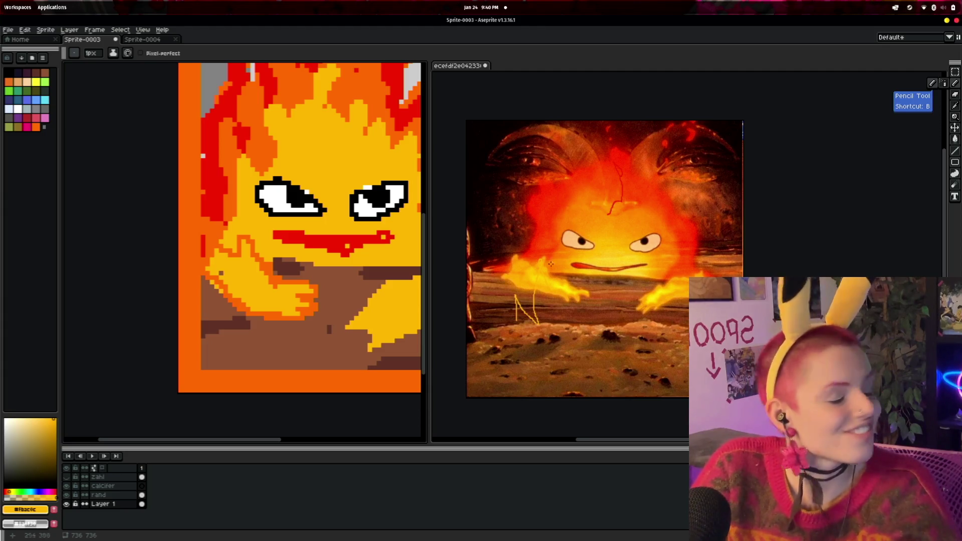
scroll(238, 288, up, 1)
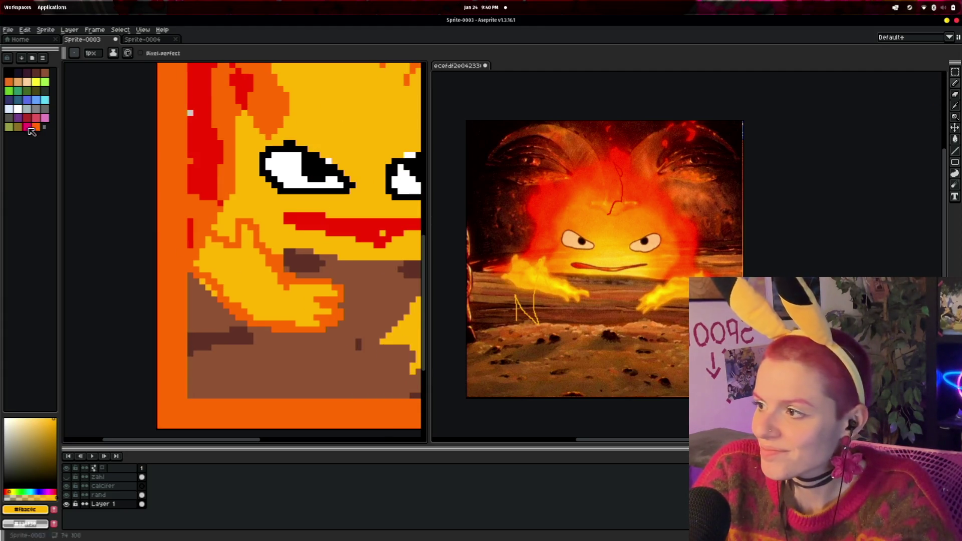
alt+click(202, 342)
scroll(202, 343, up, 1)
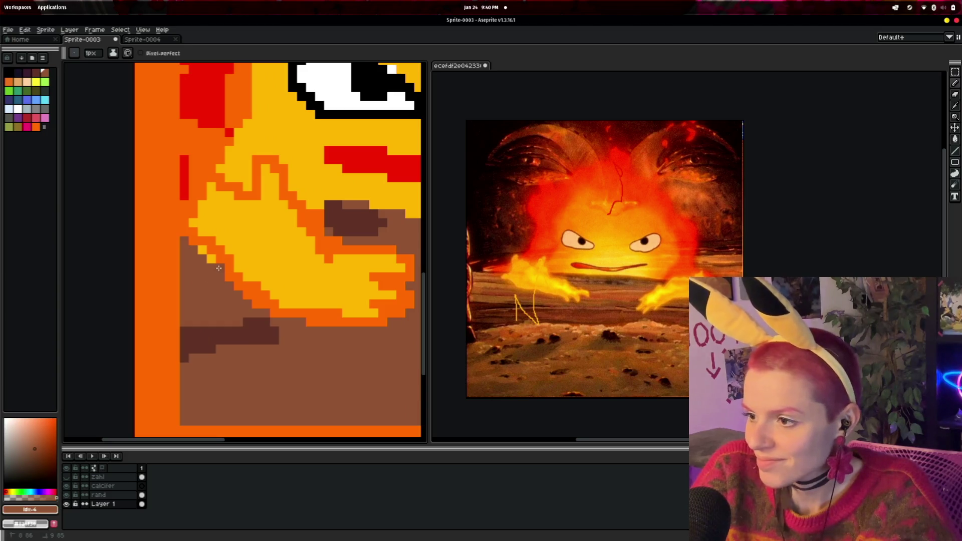
scroll(331, 303, down, 3)
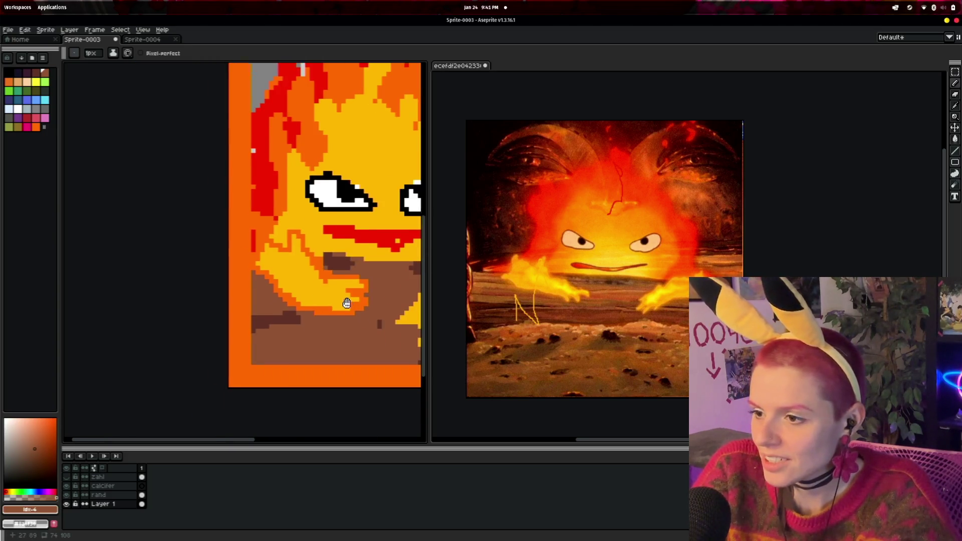
scroll(301, 310, up, 2)
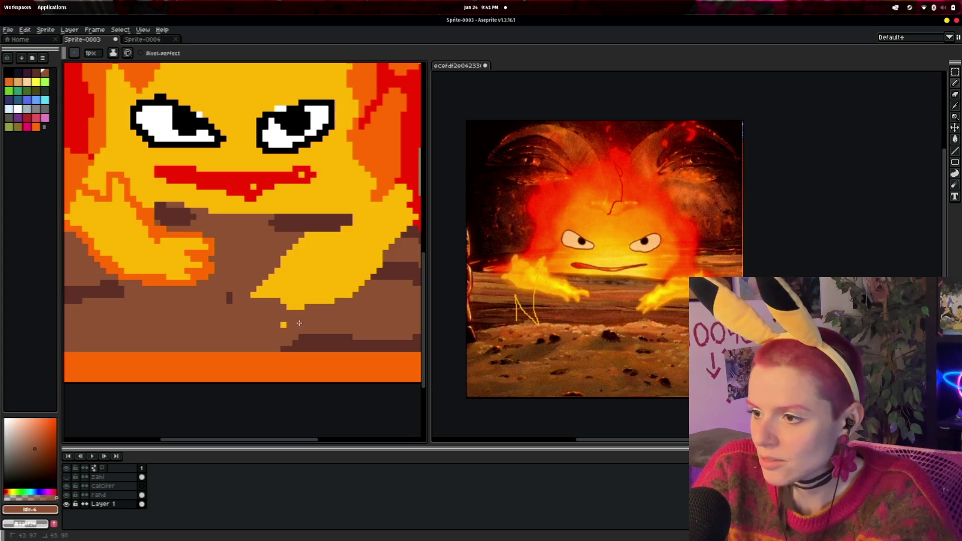
mouse_move(257, 291)
mouse_down()
mouse_move(320, 300)
mouse_move(261, 326)
mouse_up()
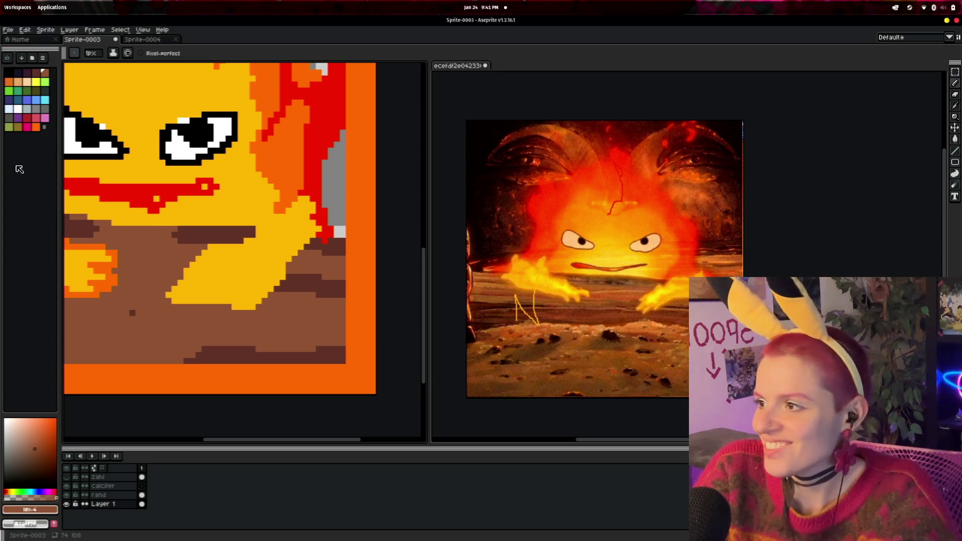
- Choose the orange swatch for the right hand's outline and bring the hand into view
click(37, 128)
scroll(302, 235, down, 1)
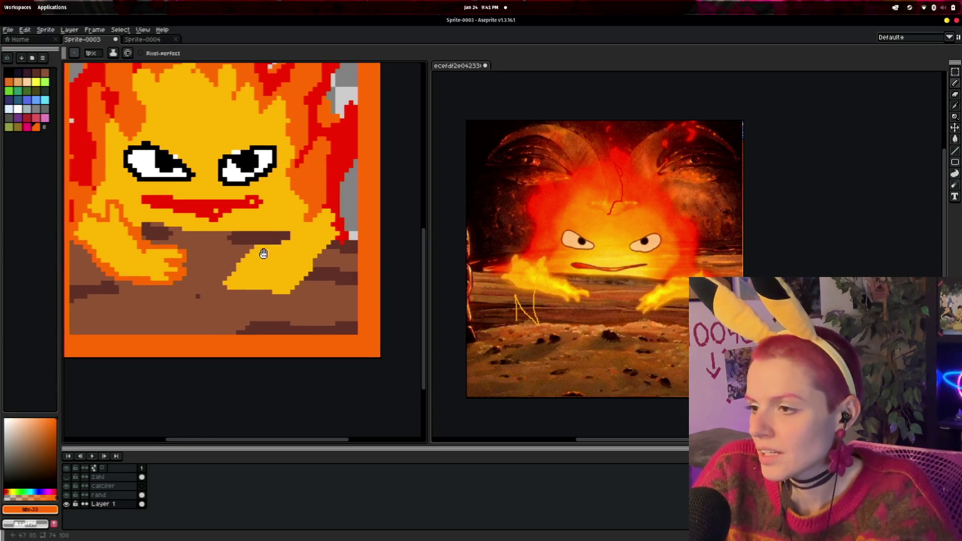
scroll(335, 257, up, 1)
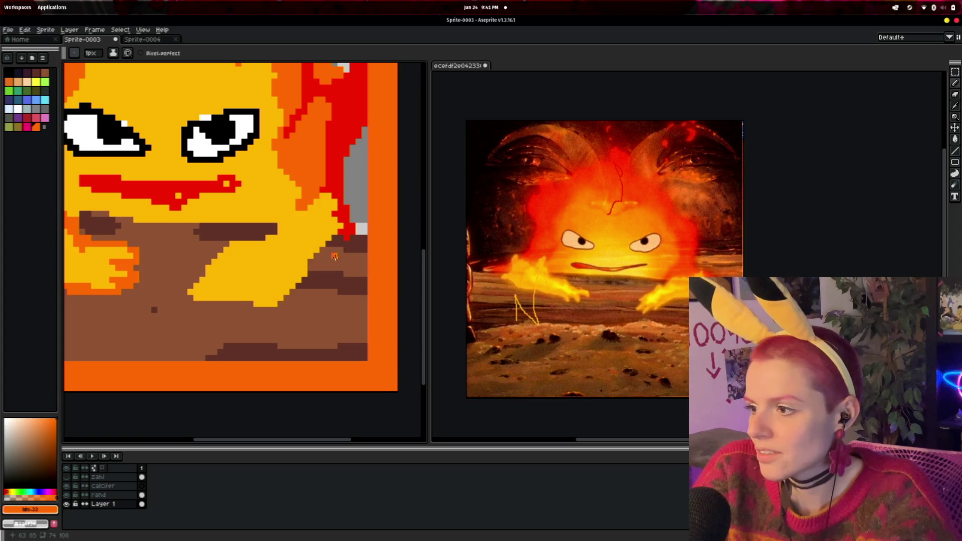
drag(295, 257, 332, 282)
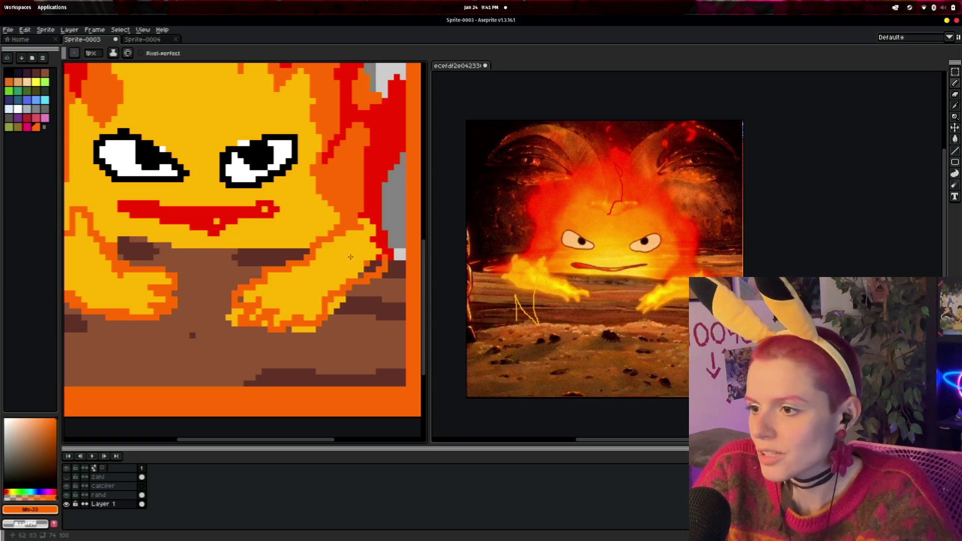
click(956, 116)
click(318, 200)
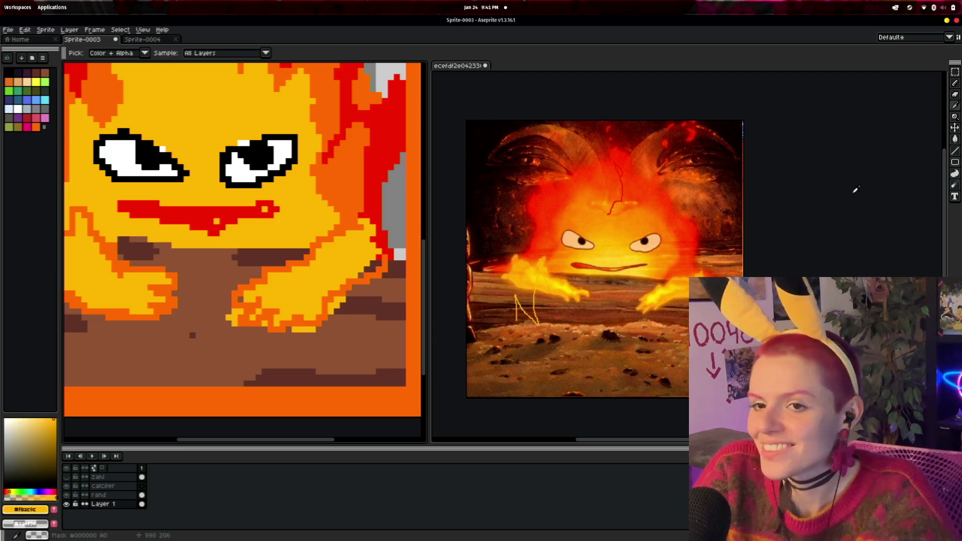
key(b)
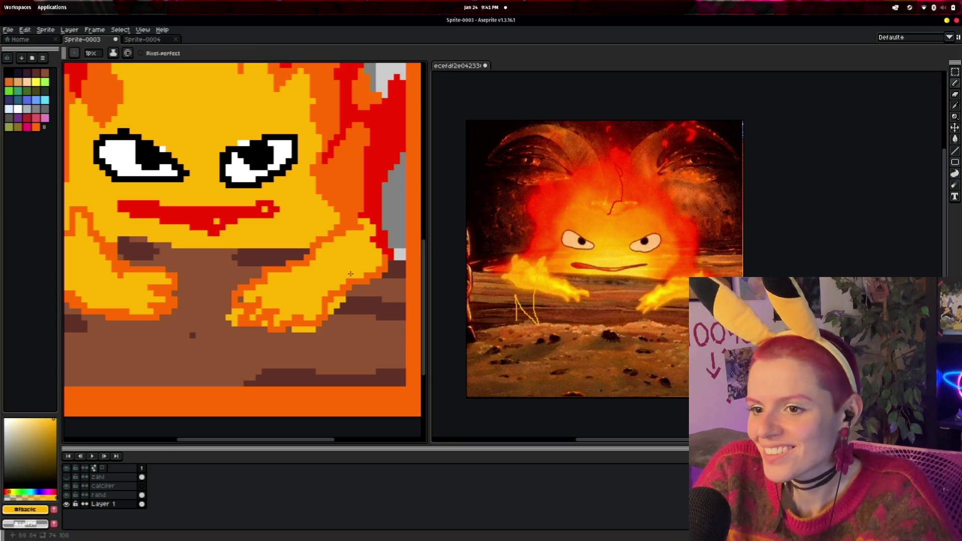
click(45, 73)
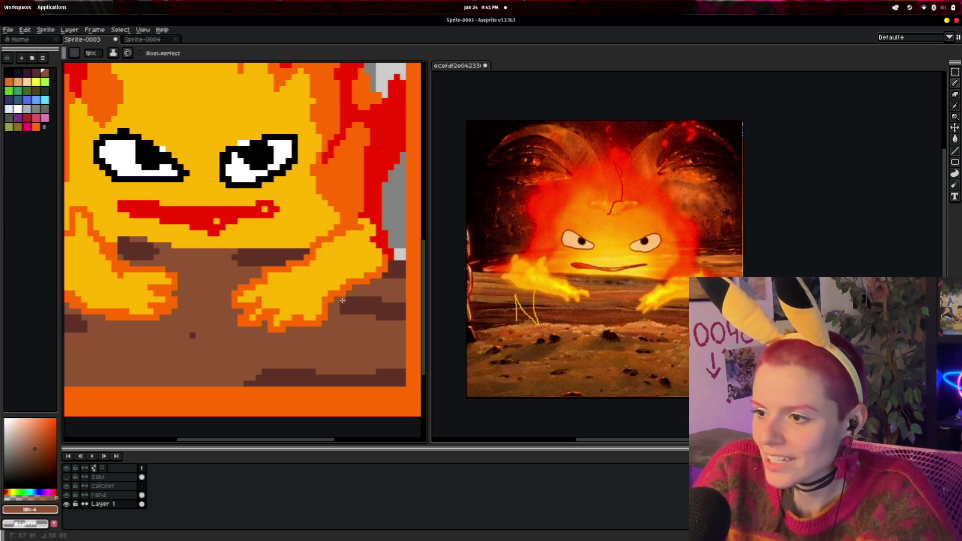
scroll(290, 326, down, 3)
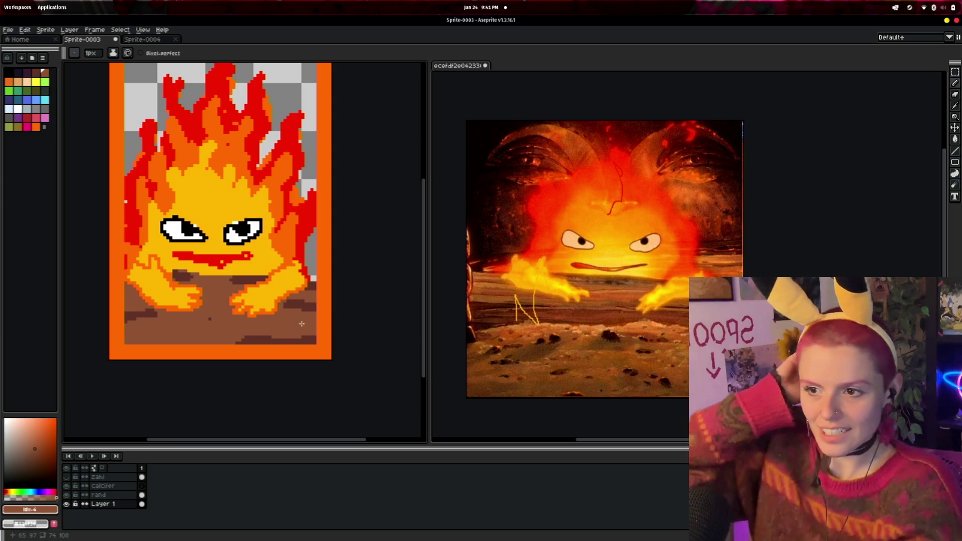
drag(291, 326, 310, 326)
scroll(223, 198, up, 2)
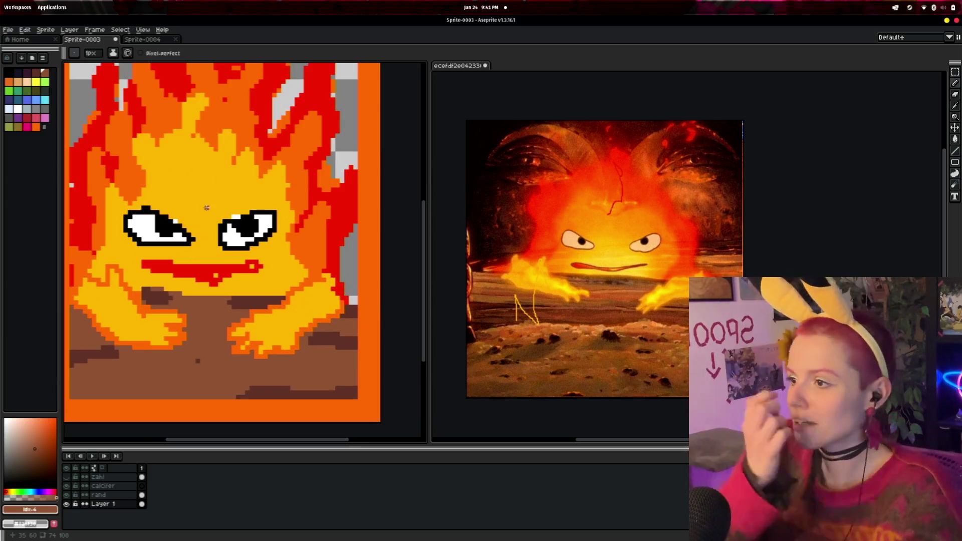
scroll(223, 198, down, 3)
scroll(309, 287, up, 2)
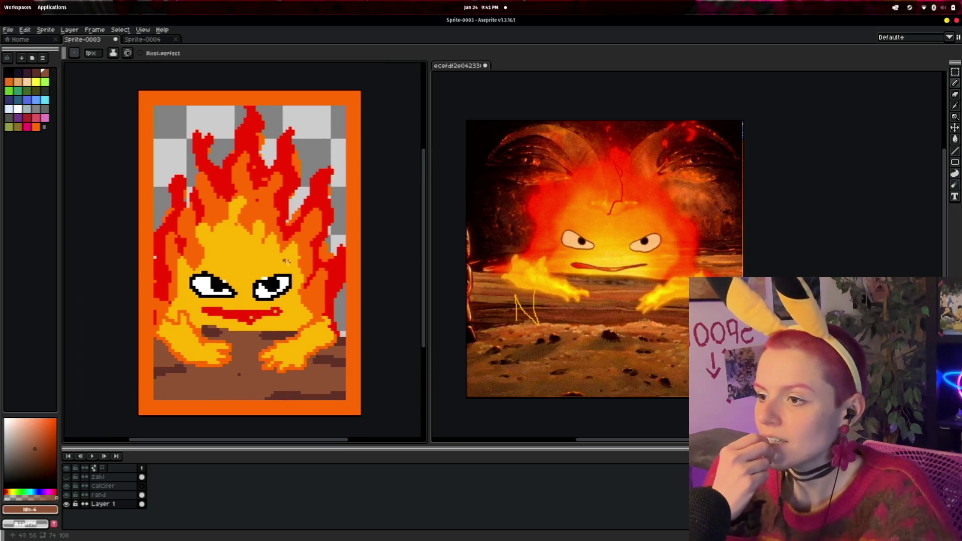
scroll(310, 288, down, 2)
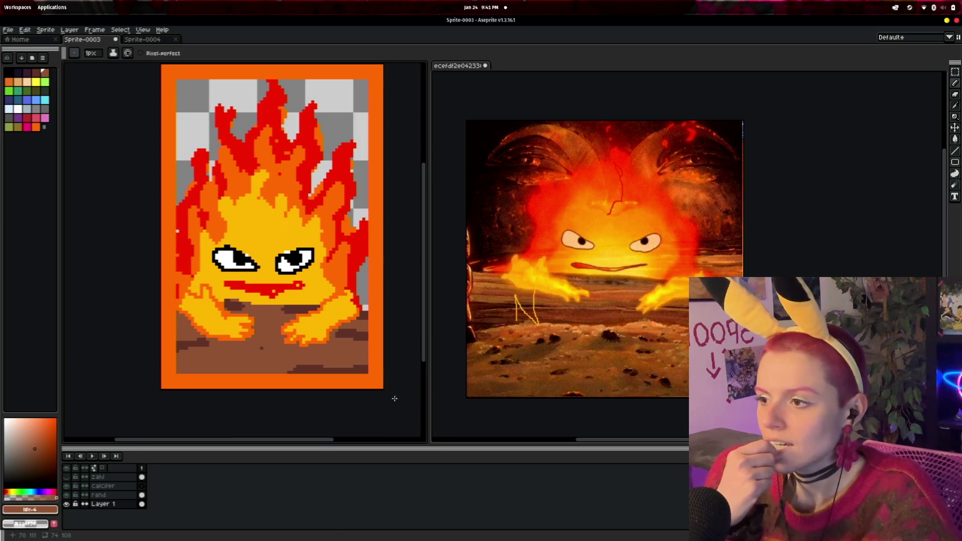
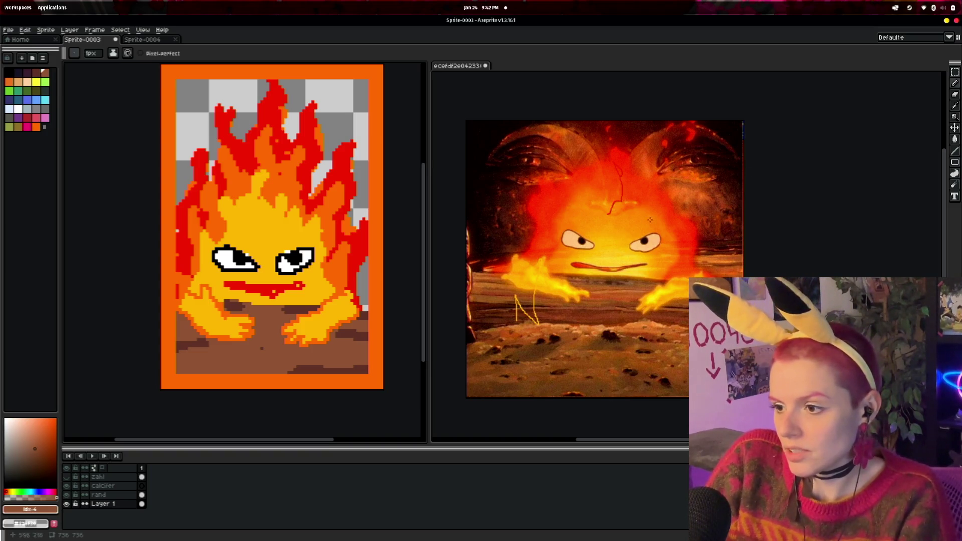
- Pick a darker palette brown and draw a short horizontal streak along the hearth's bottom edge
click(36, 73)
scroll(210, 338, up, 1)
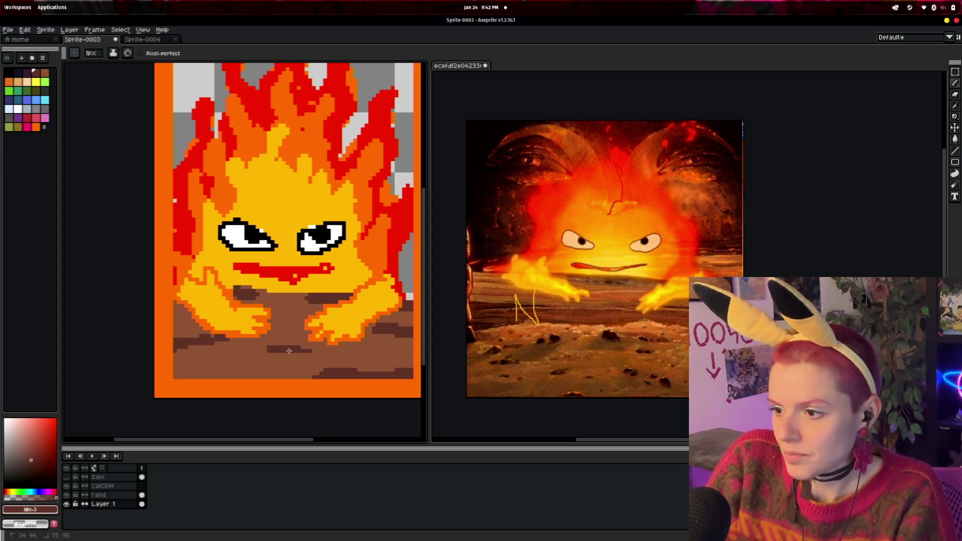
drag(221, 376, 260, 376)
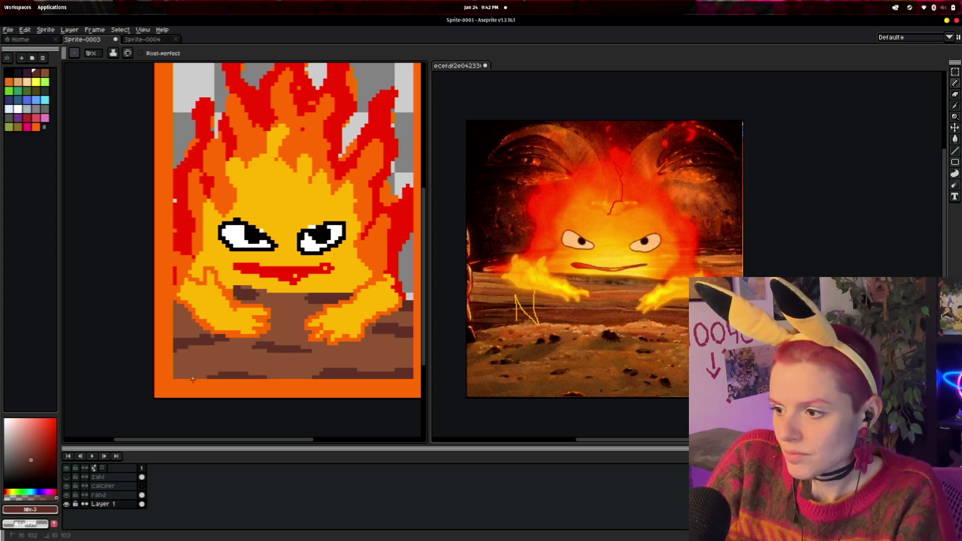
scroll(351, 353, down, 1)
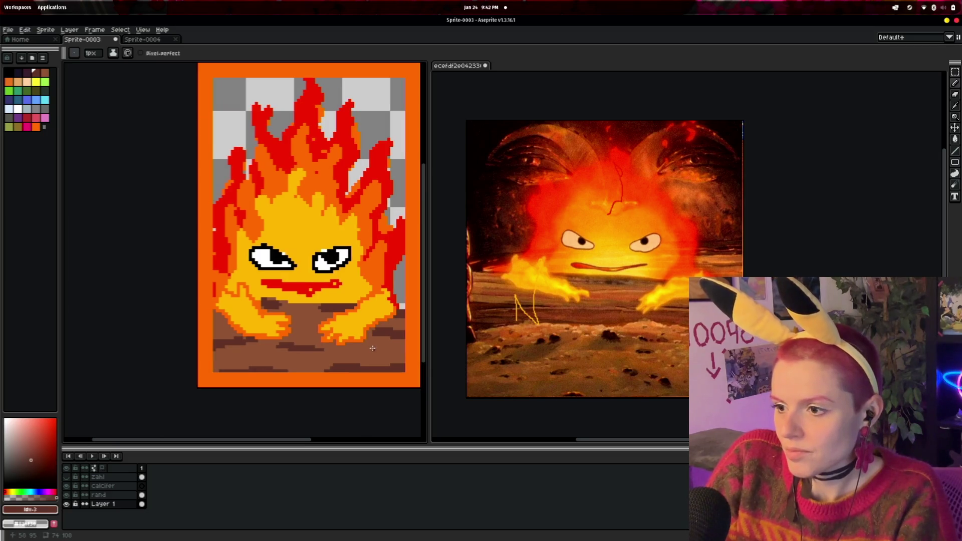
scroll(373, 359, up, 3)
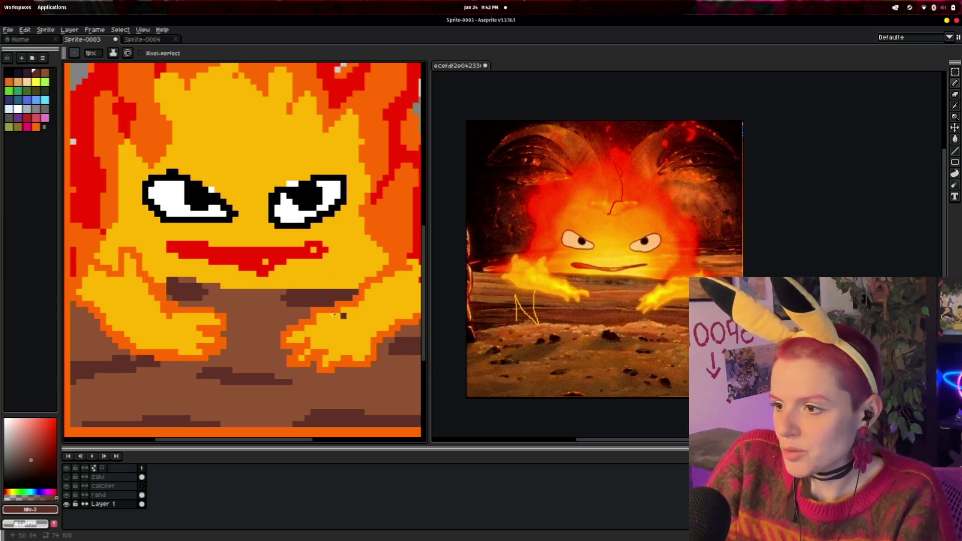
- Sample the reference red, choose a darker red in the colour picker, and return to Pencil
click(955, 105)
click(301, 273)
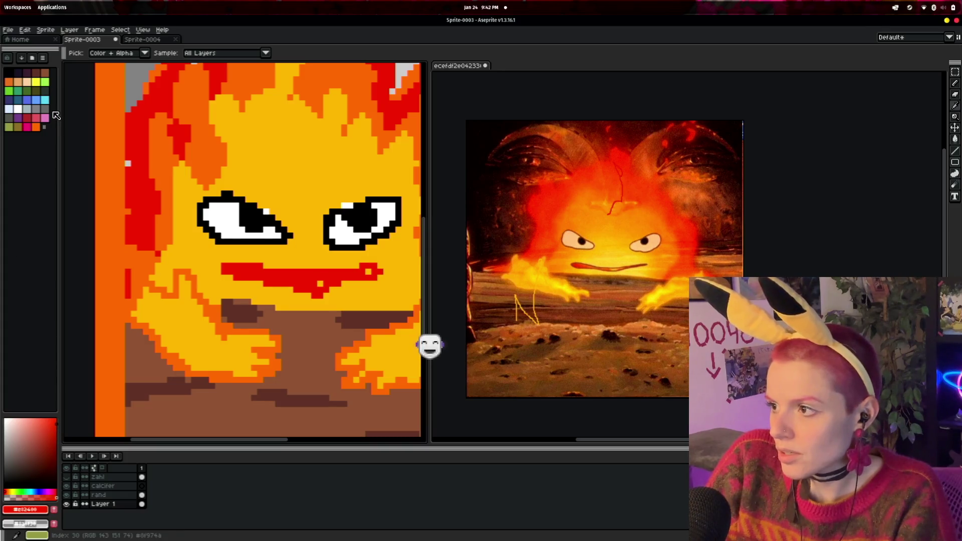
click(26, 118)
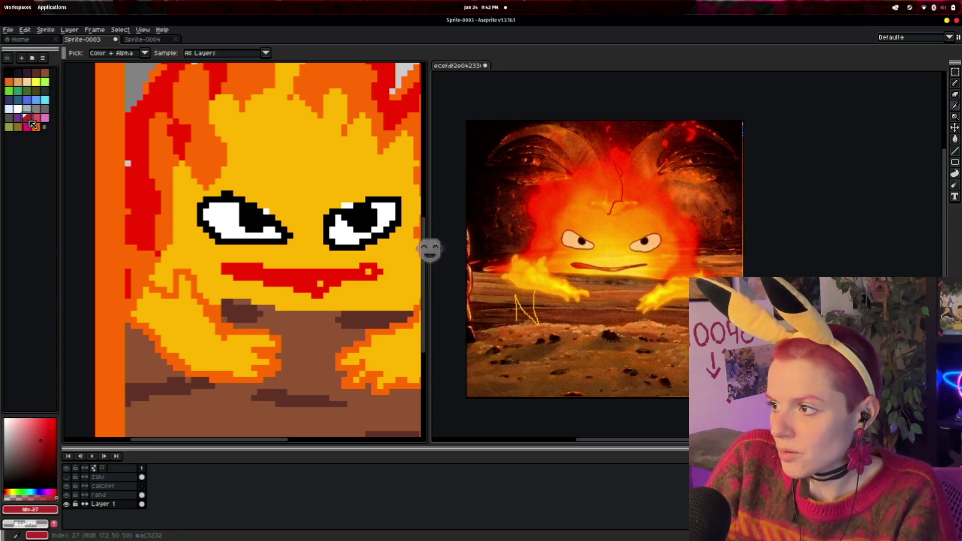
click(40, 455)
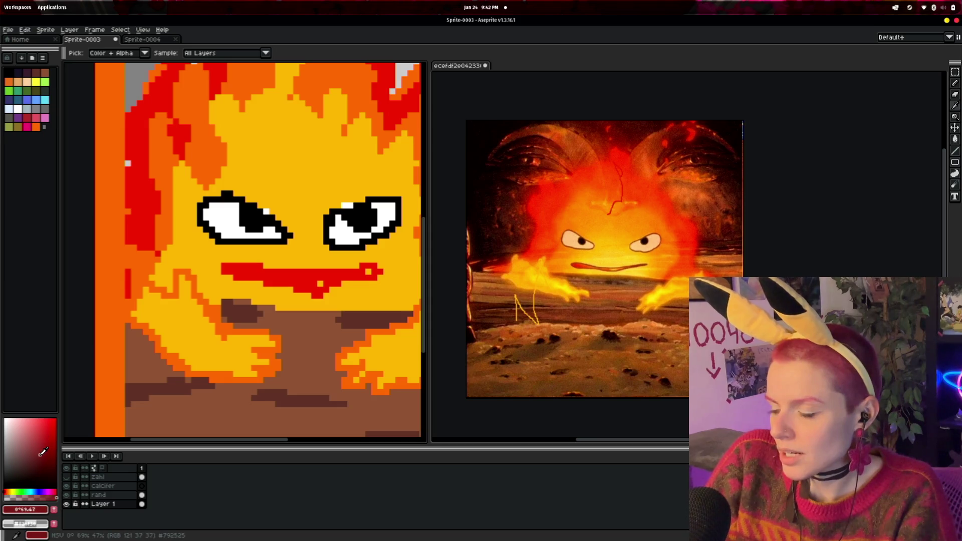
click(955, 84)
scroll(298, 251, up, 1)
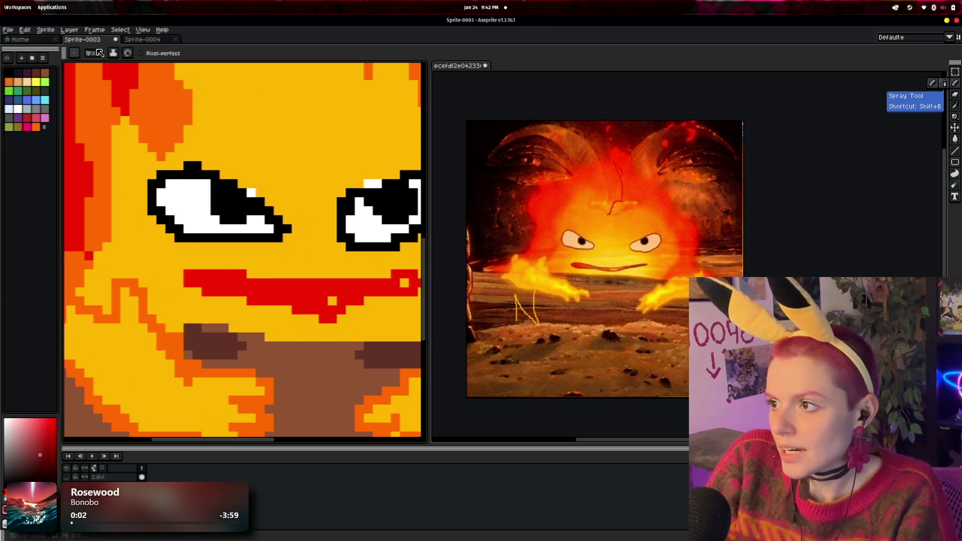
- Shade the top, upper-right and lower-right edges of Calcifer's mouth dark red
mouse_move(234, 273)
mouse_down()
mouse_move(185, 274)
mouse_move(206, 294)
mouse_move(265, 307)
mouse_move(335, 317)
mouse_move(354, 305)
mouse_up()
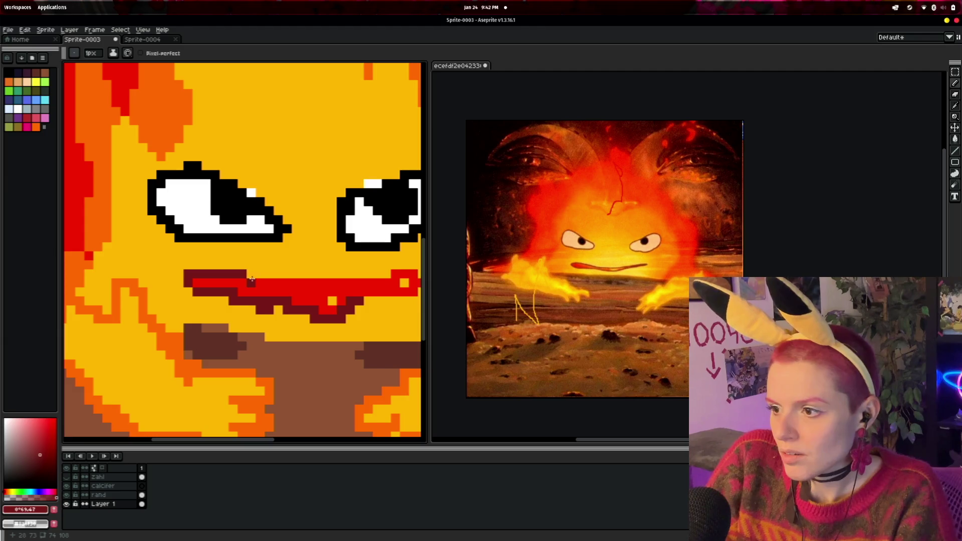
mouse_move(306, 281)
mouse_down()
mouse_move(371, 283)
mouse_move(376, 295)
mouse_up()
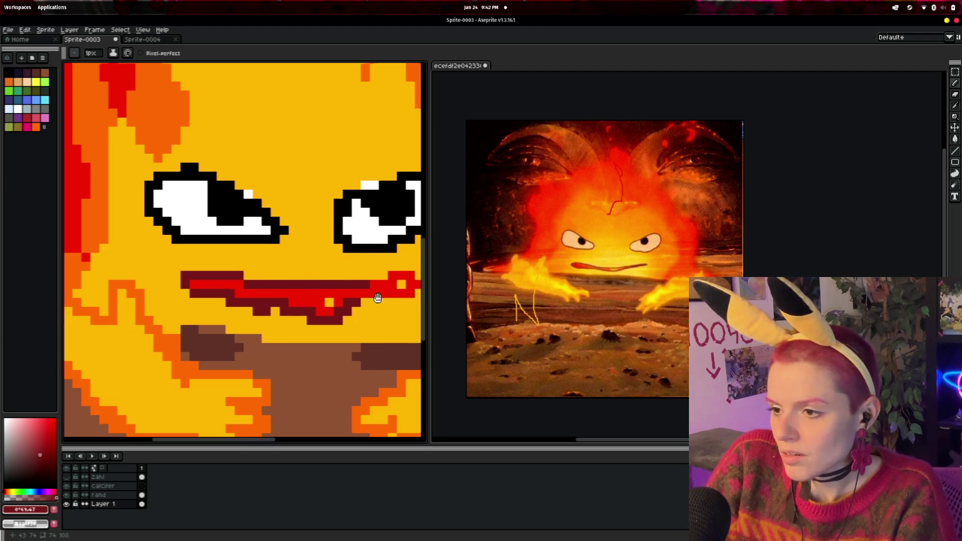
scroll(376, 294, right, 3)
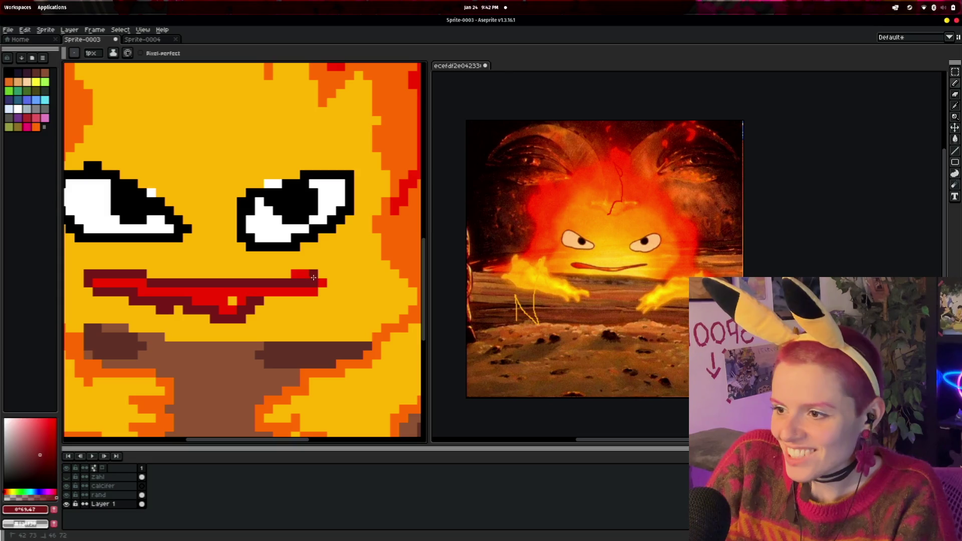
drag(267, 300, 285, 296)
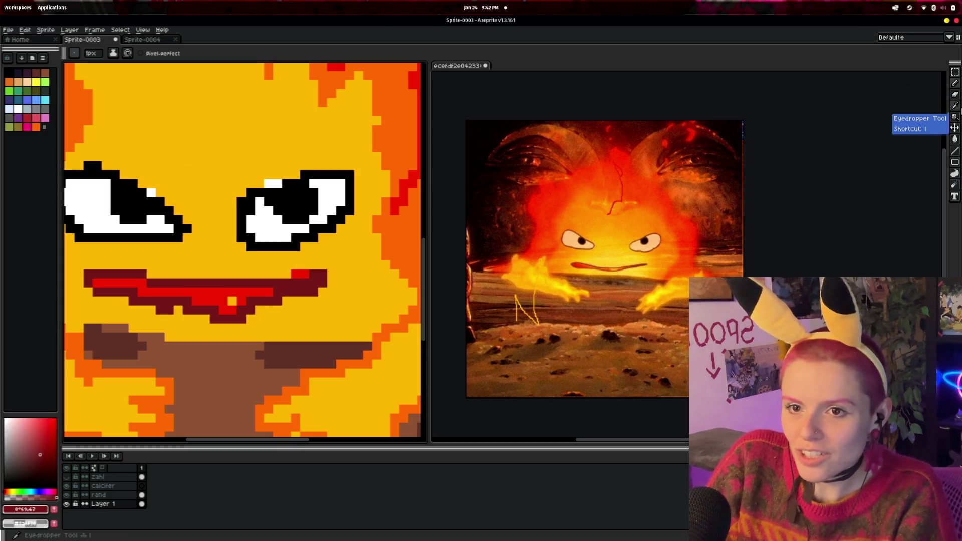
- Eyedrop the mouth's bright red and repaint a few mouth pixels with it
click(955, 106)
click(223, 290)
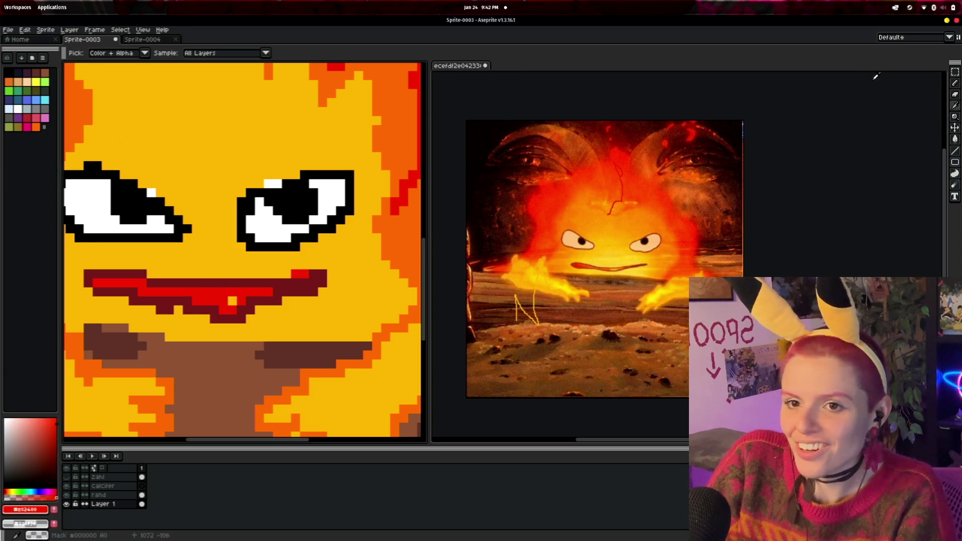
click(955, 82)
click(268, 300)
drag(252, 299, 230, 299)
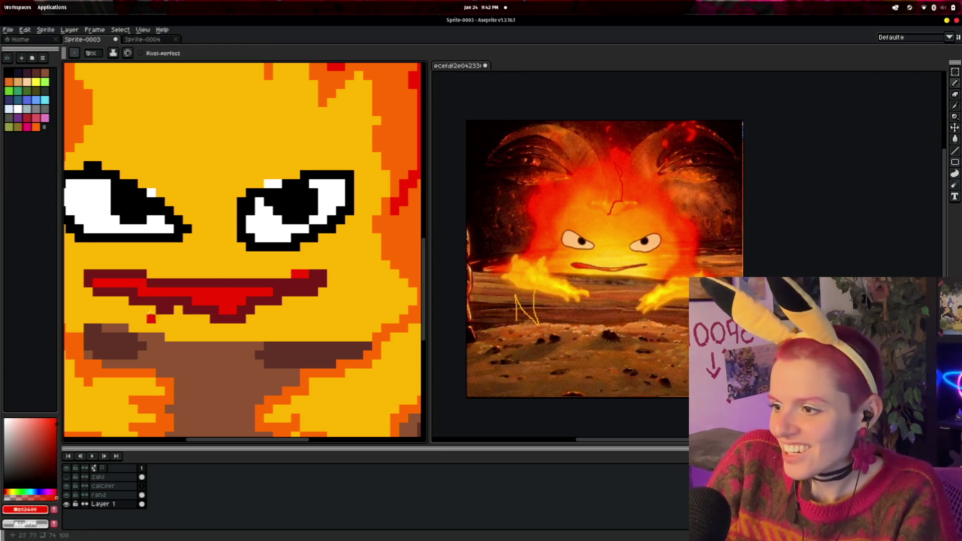
- Eyedrop the flame yellow from the canvas as the Pencil colour
click(955, 106)
click(179, 157)
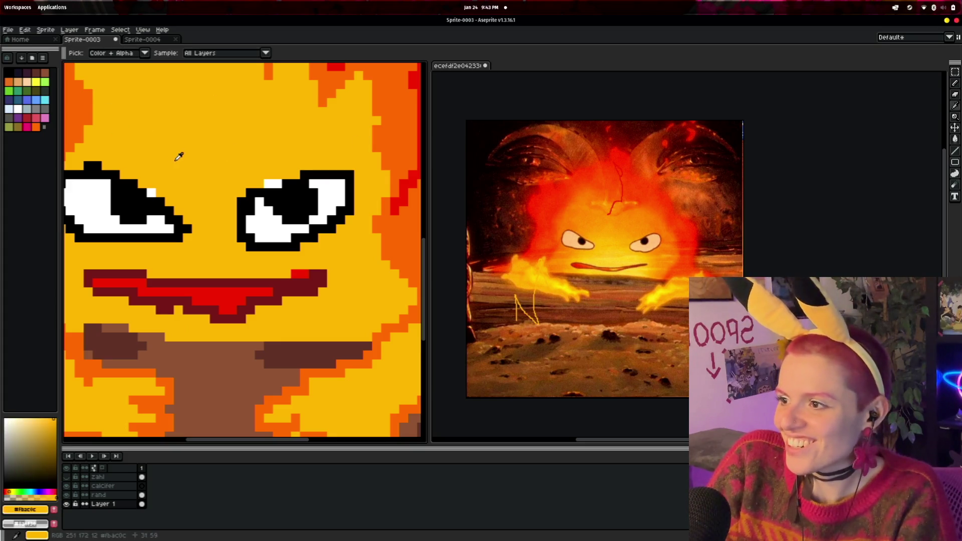
click(954, 84)
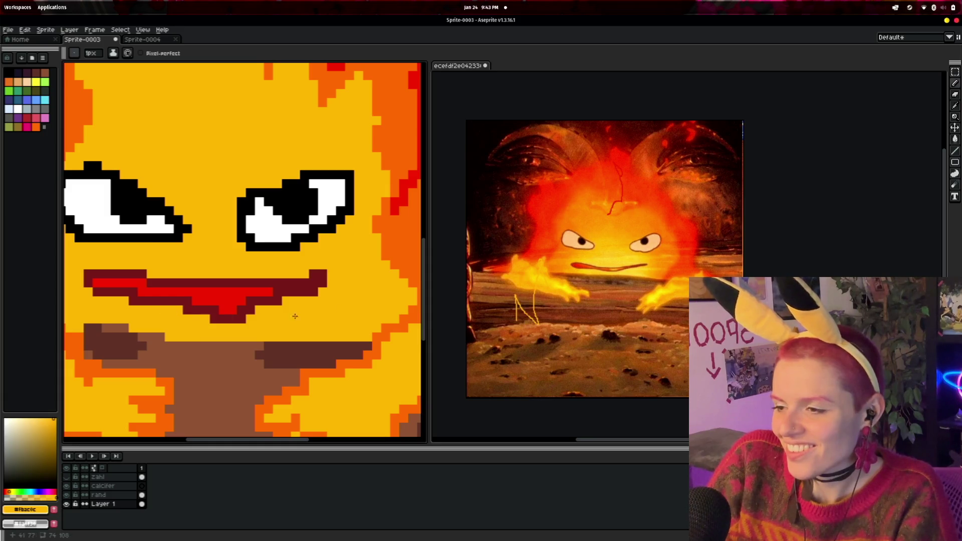
- Zoom out to show the whole Calcifer sprite and tile Aseprite beside the browser
scroll(309, 301, down, 3)
drag(386, 352, 317, 351)
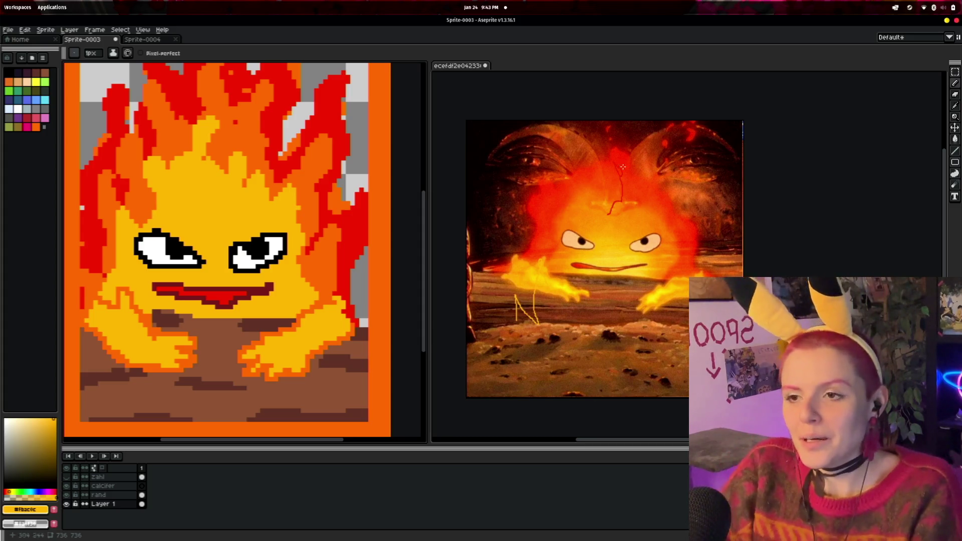
scroll(324, 212, down, 2)
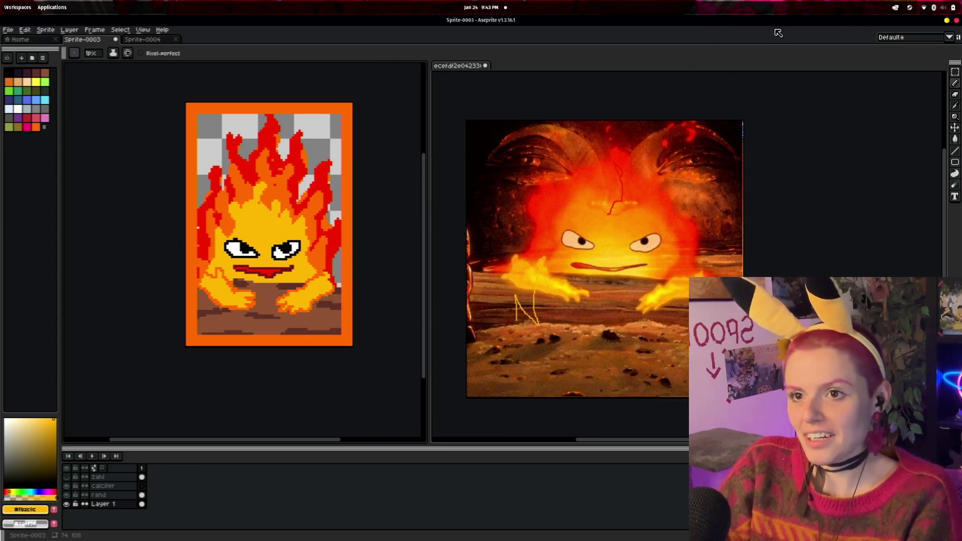
double_click(726, 19)
scroll(589, 27, down, 5)
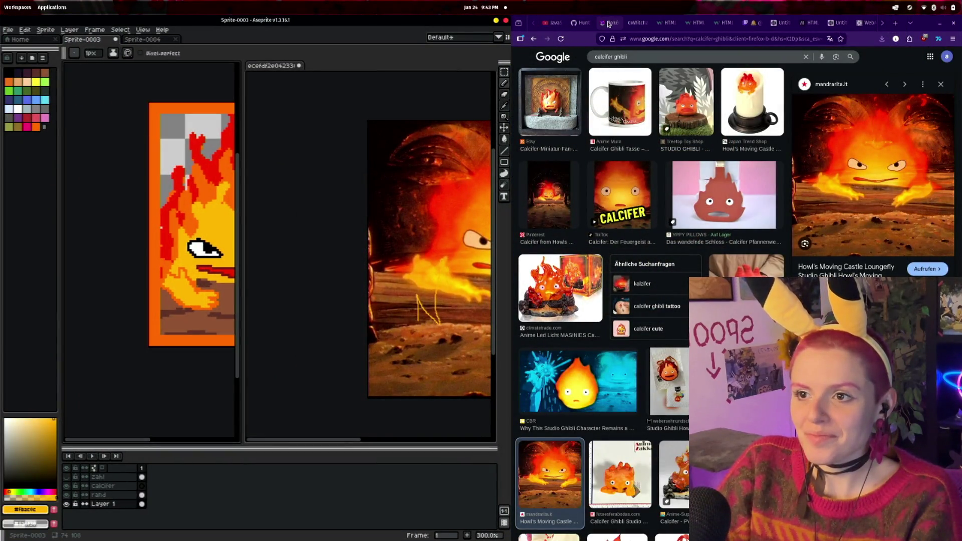
- Switch Firefox to the 0xWitchard Card Game tab
click(635, 22)
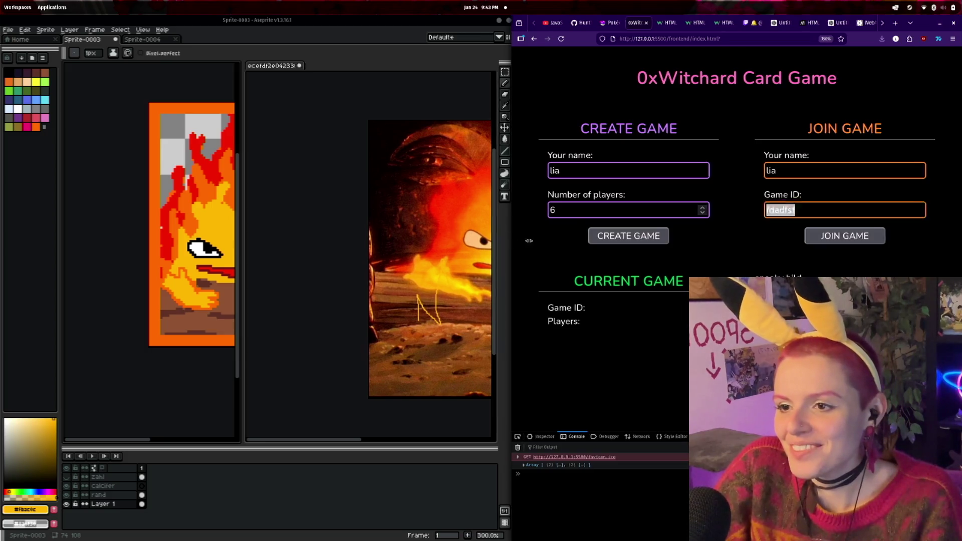
- Drag the tiling border right so Firefox shrinks to a slim strip beside Aseprite
drag(510, 244, 789, 261)
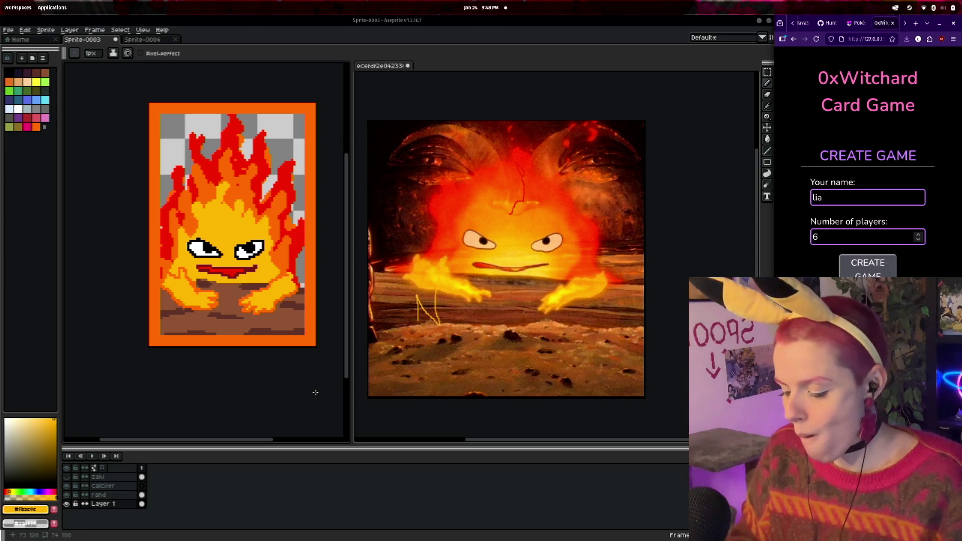
- Bring up the Pop!_OS launcher's open-window list with Super and pick another window
key(super)
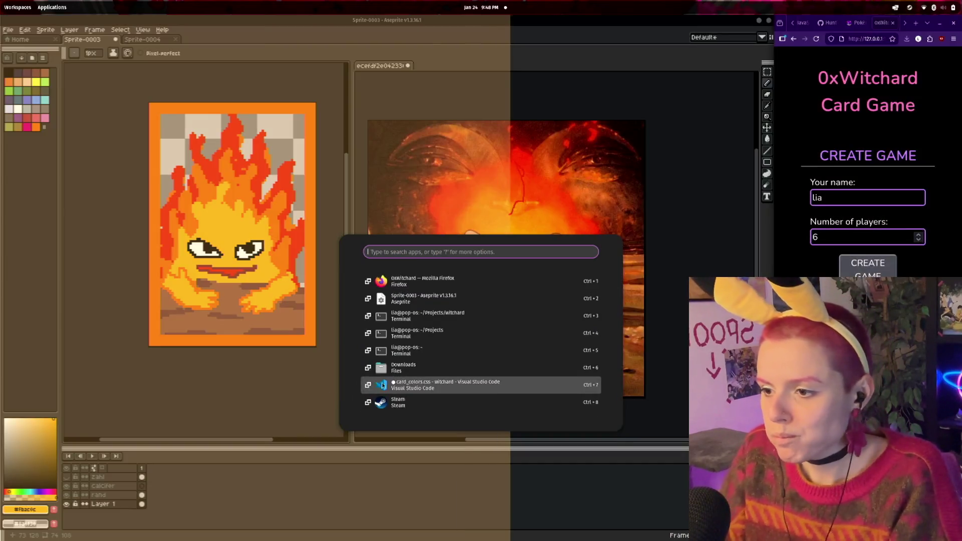
click(382, 385)
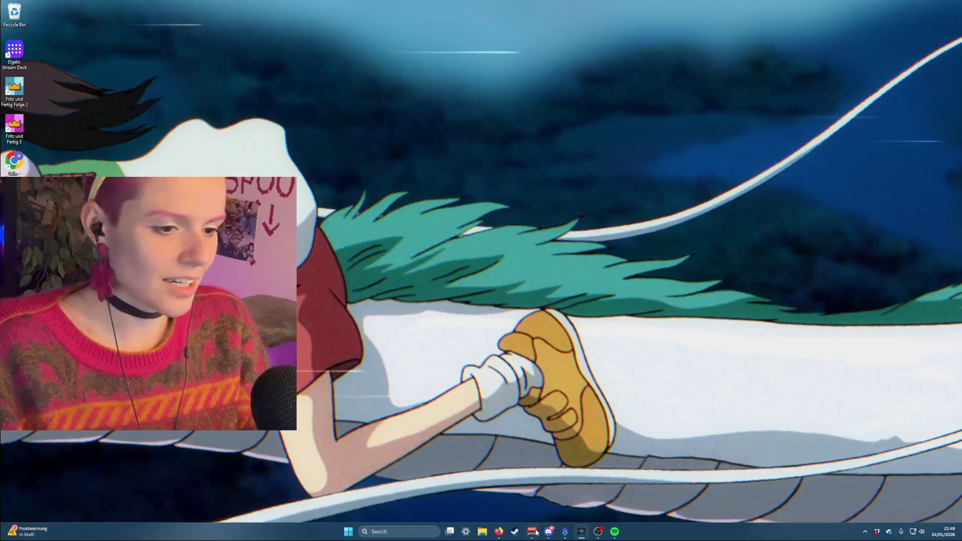
- Launch Aseprite from the Steam library and cancel the Remote Play streaming prompt
click(515, 532)
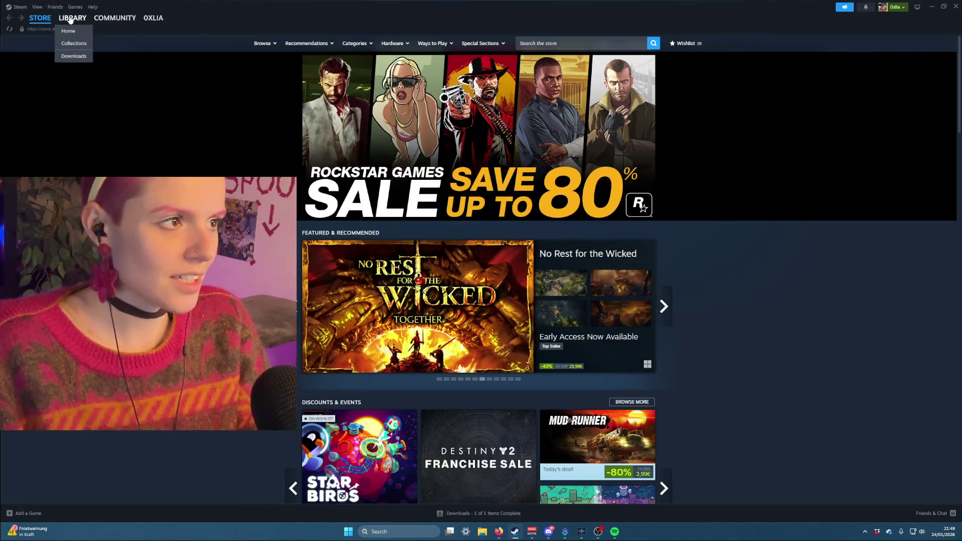
click(70, 19)
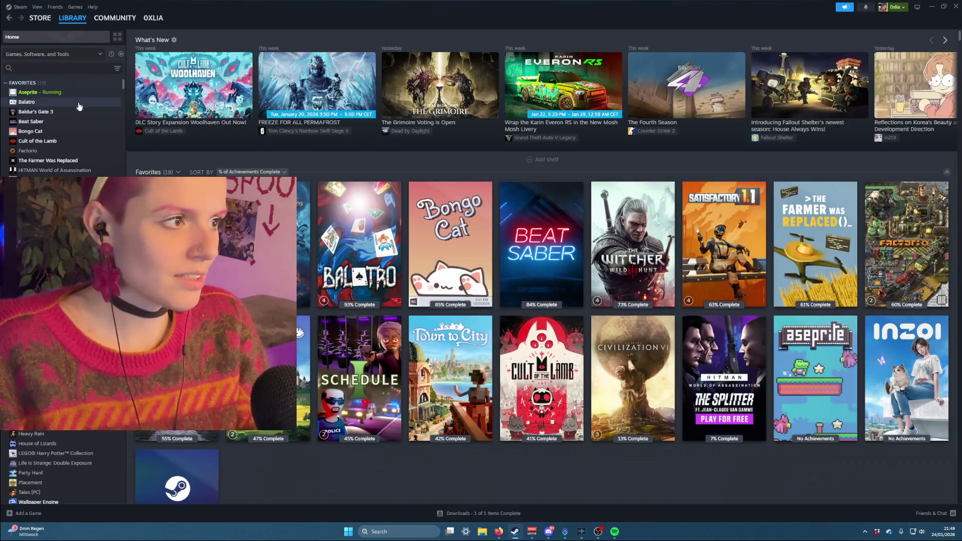
click(80, 93)
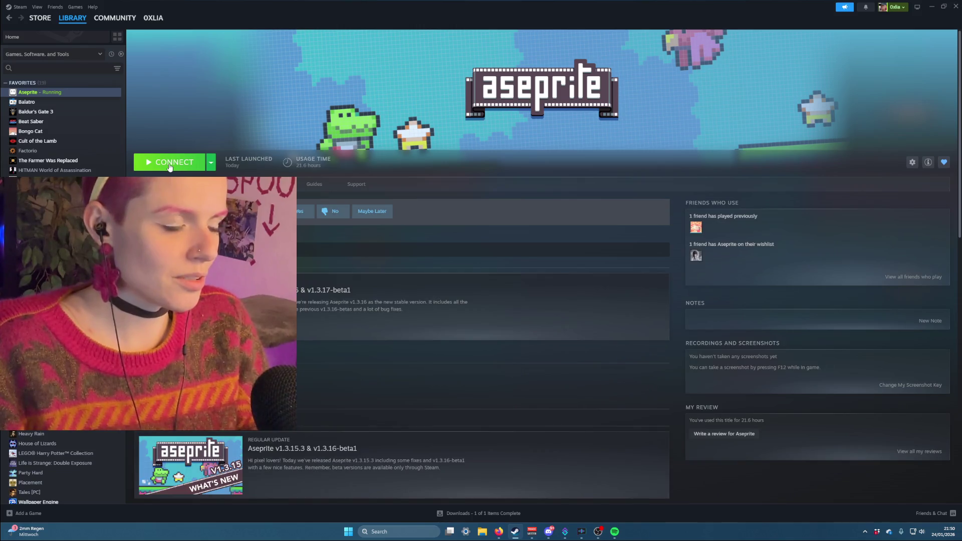
click(169, 163)
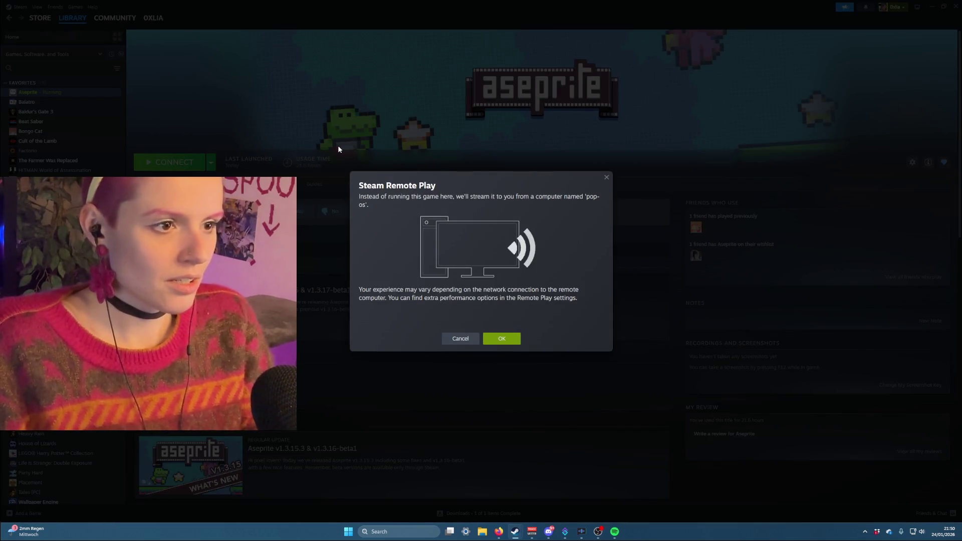
click(460, 338)
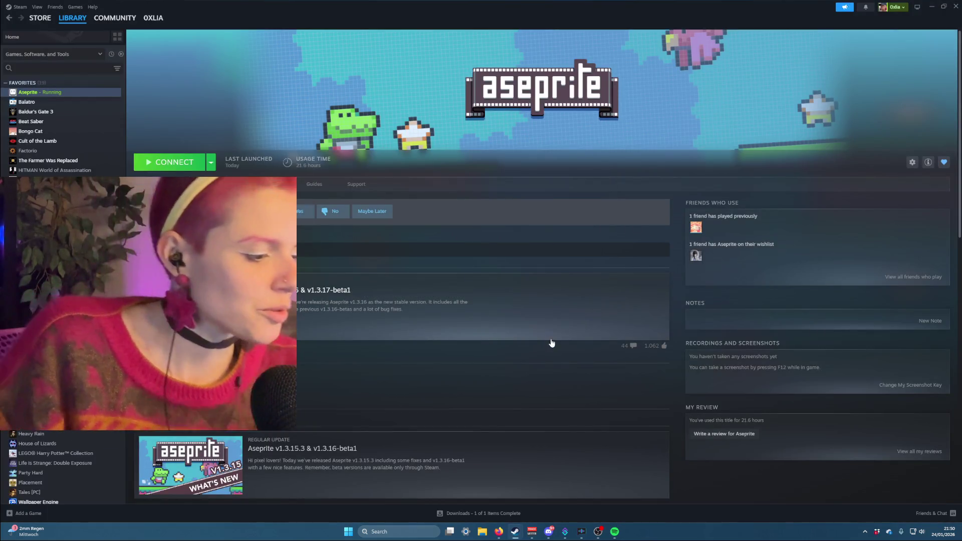